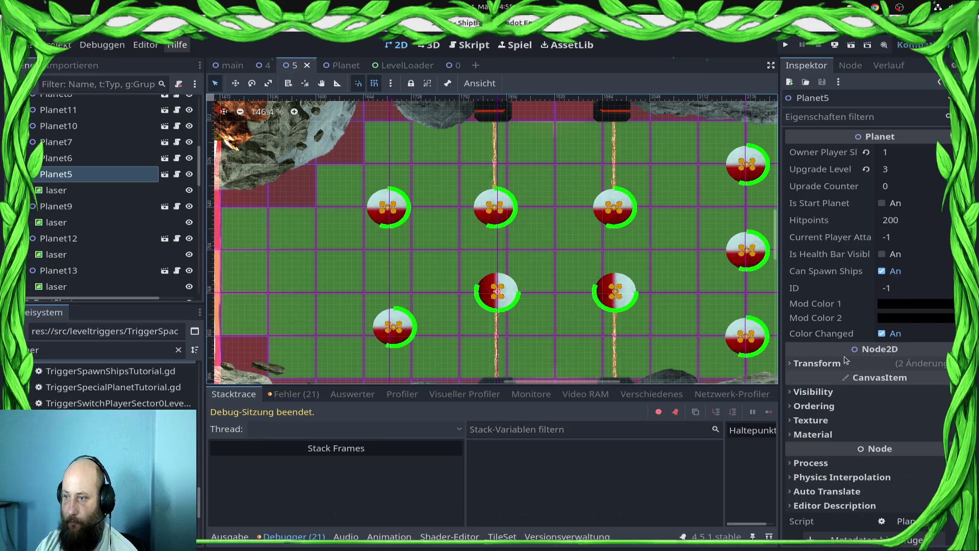
# Return Planet5's rotation to 0° after briefly trying -90°.
pyautogui.click(847, 363)
pyautogui.scroll(-2, 897, 372)
pyautogui.click(897, 313)
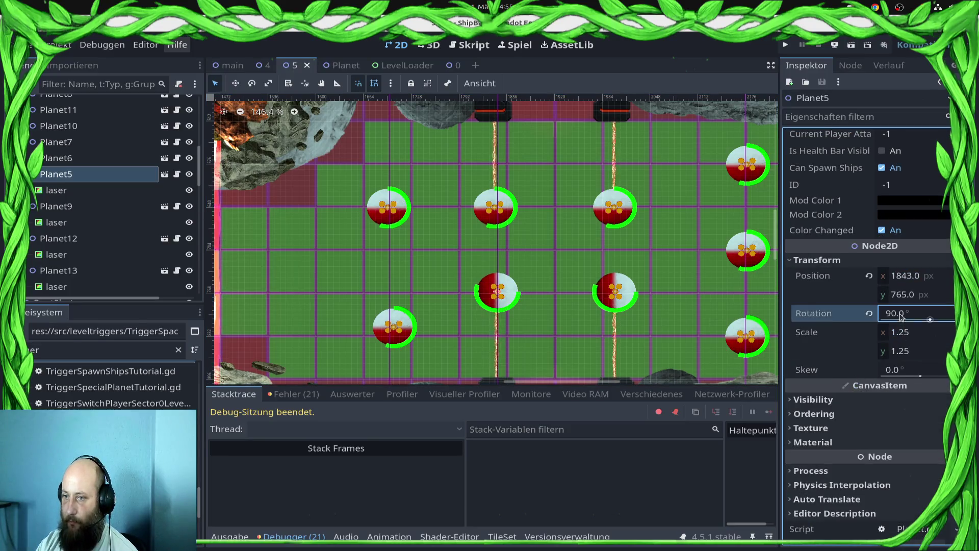
pyautogui.write('-90')
pyautogui.press('Return')
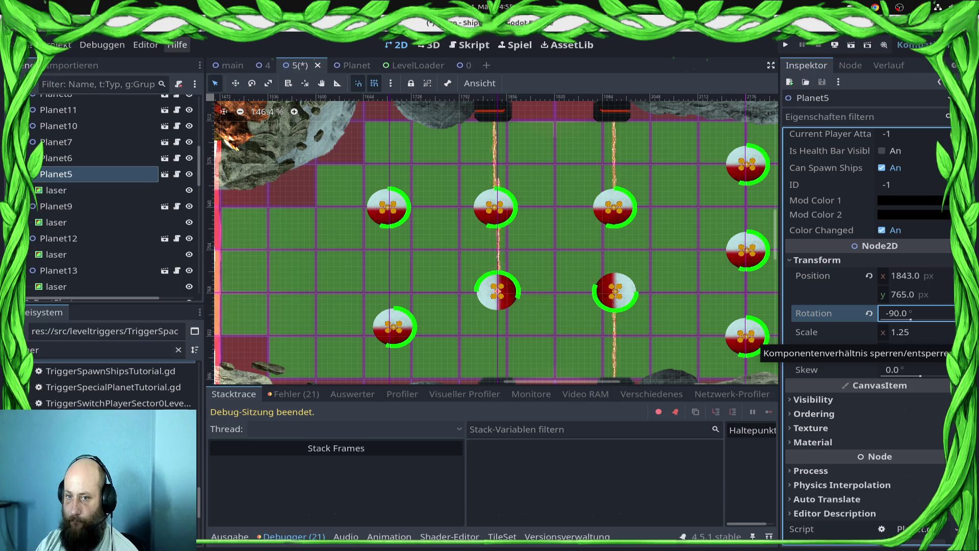
pyautogui.click(870, 313)
# Rotate Planet5's laser to 90° and nudge it down and right onto the left door pillar.
pyautogui.click(571, 297)
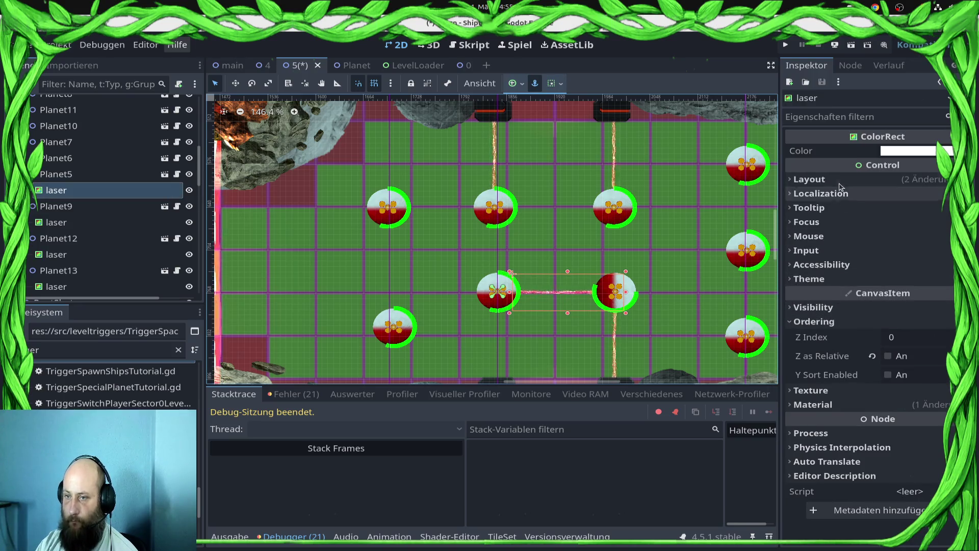
pyautogui.click(817, 179)
pyautogui.click(877, 343)
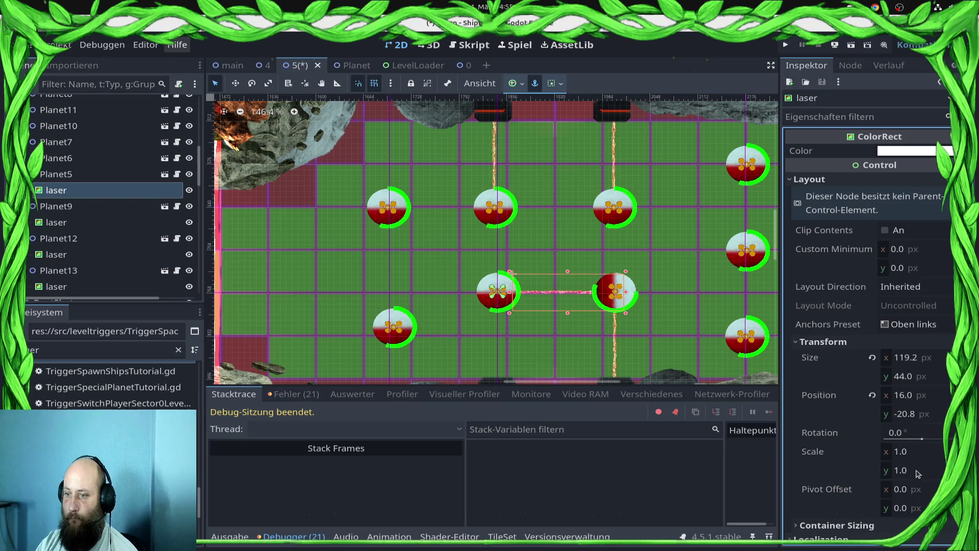
pyautogui.click(900, 432)
pyautogui.write('90')
pyautogui.press('Return')
pyautogui.scroll(-5, 612, 192)
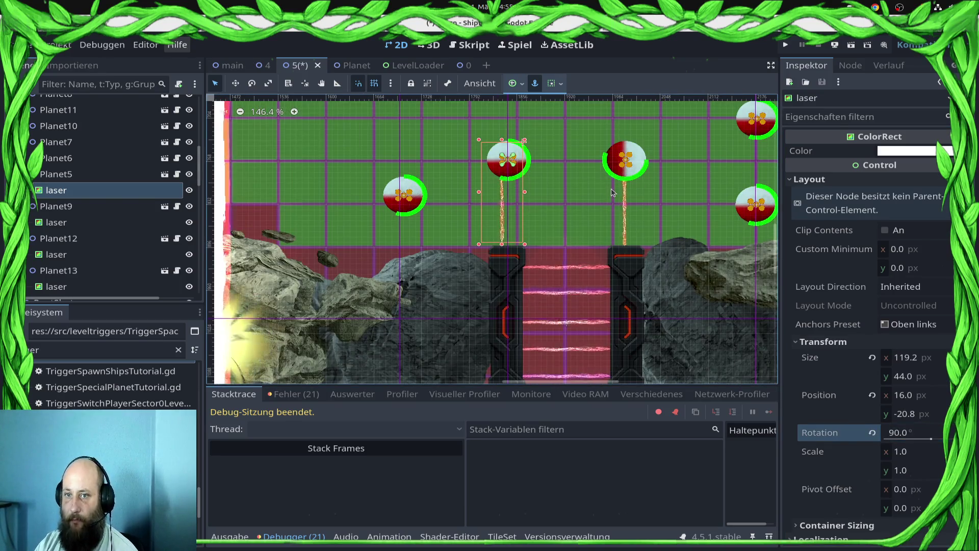
pyautogui.press('Down')
pyautogui.press('Down')
pyautogui.press('Down')
pyautogui.press('Right')
pyautogui.press('Right')
pyautogui.press('Right')
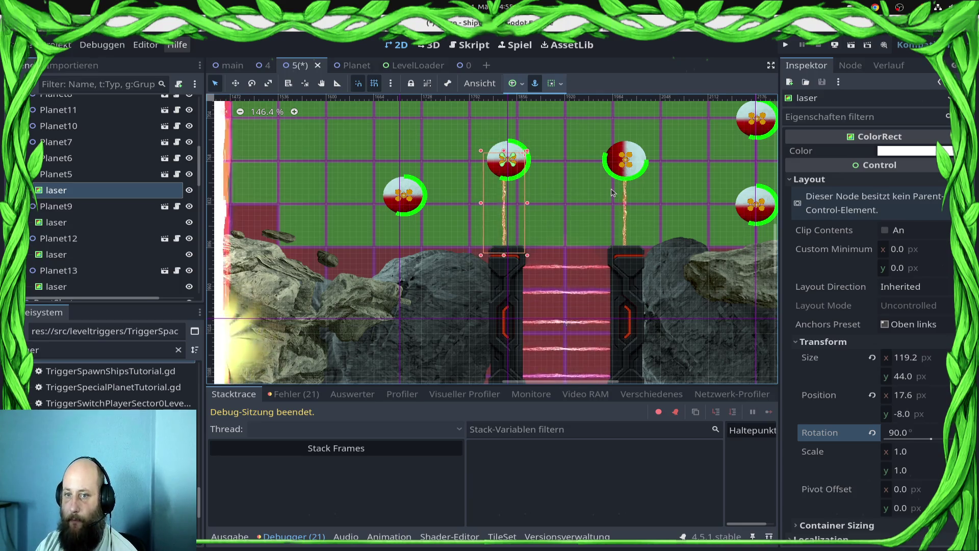
pyautogui.press('Right')
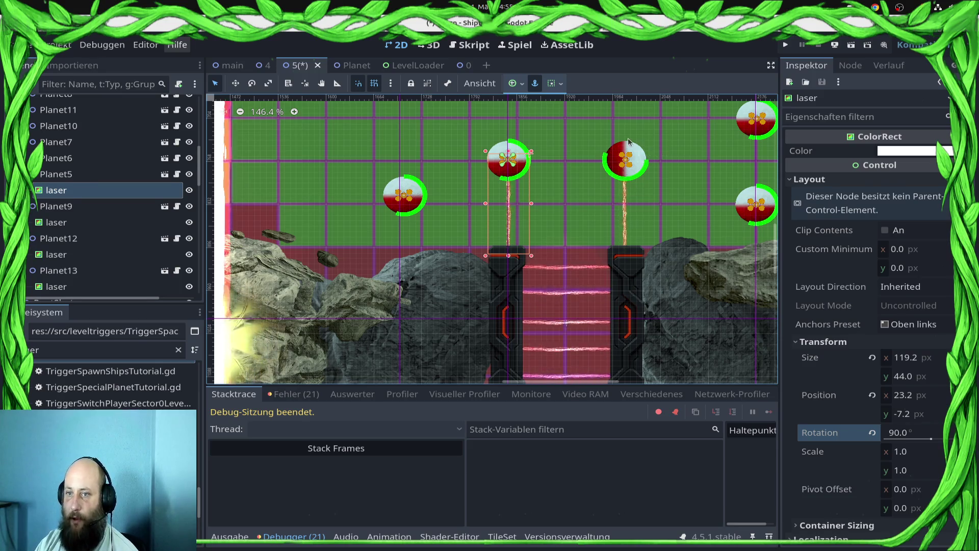
# Save the level scene, then select Planet9 from the upper-right planet's node list.
pyautogui.click(615, 203)
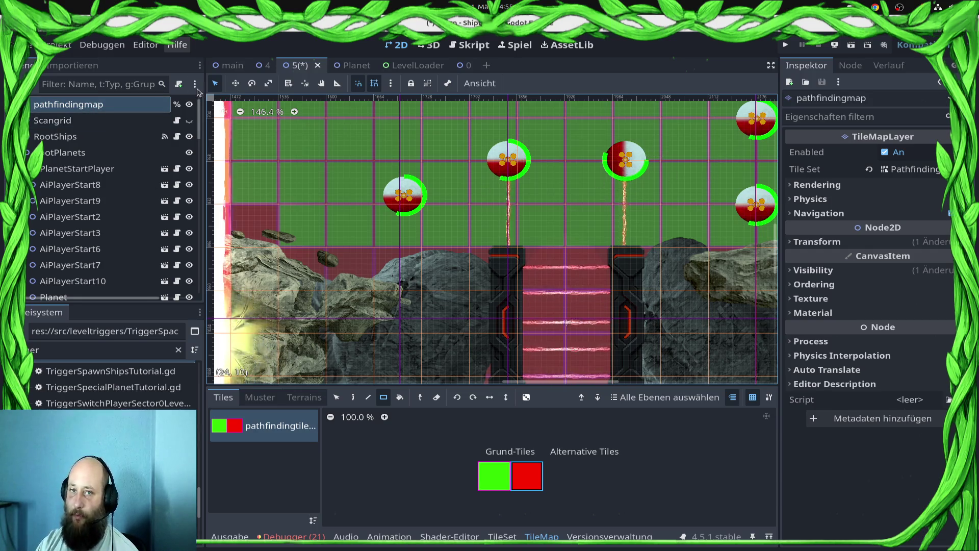
pyautogui.hotkey('ctrl', 's')
pyautogui.keyDown('alt'); pyautogui.rightClick(618, 154); pyautogui.keyUp('alt')
pyautogui.click(637, 168)
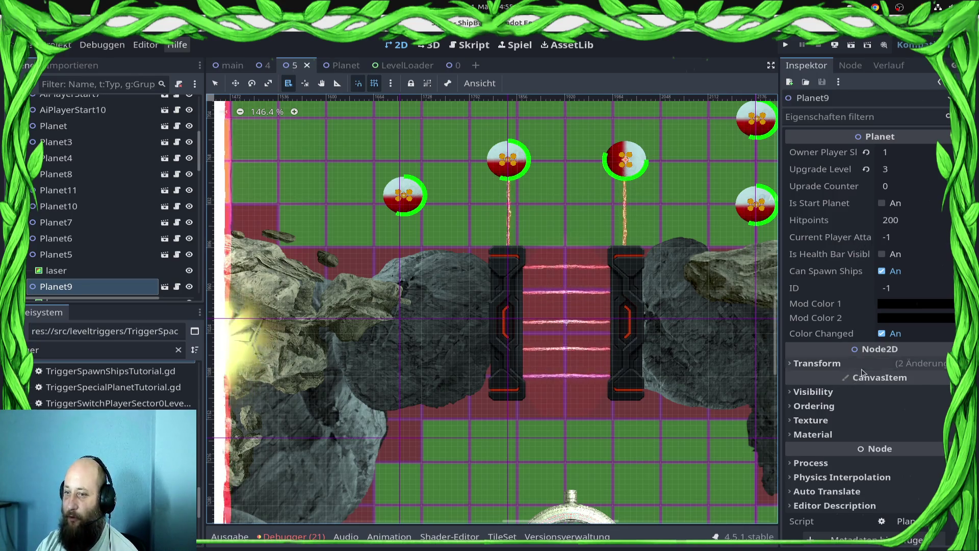
# Reset Planet9's rotation to 0° and select its laser node.
pyautogui.click(846, 370)
pyautogui.click(870, 418)
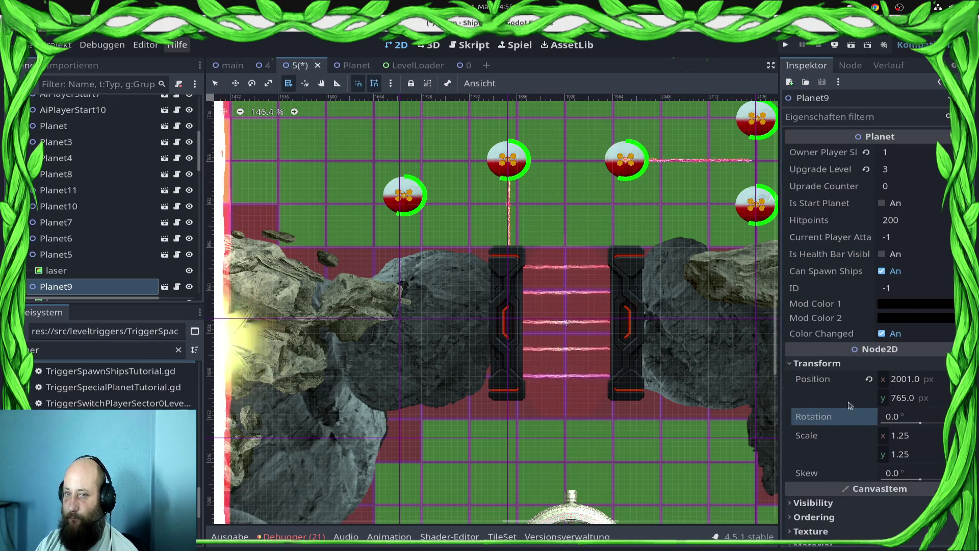
pyautogui.rightClick(641, 162)
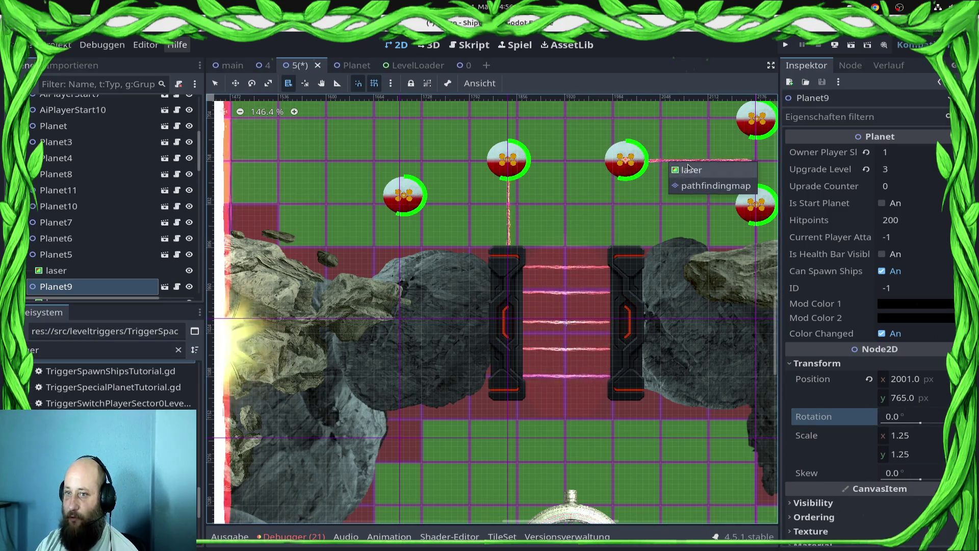
pyautogui.click(691, 170)
# Set the Planet9 laser's Layout Transform Rotation to 90 so it runs vertically.
pyautogui.click(867, 179)
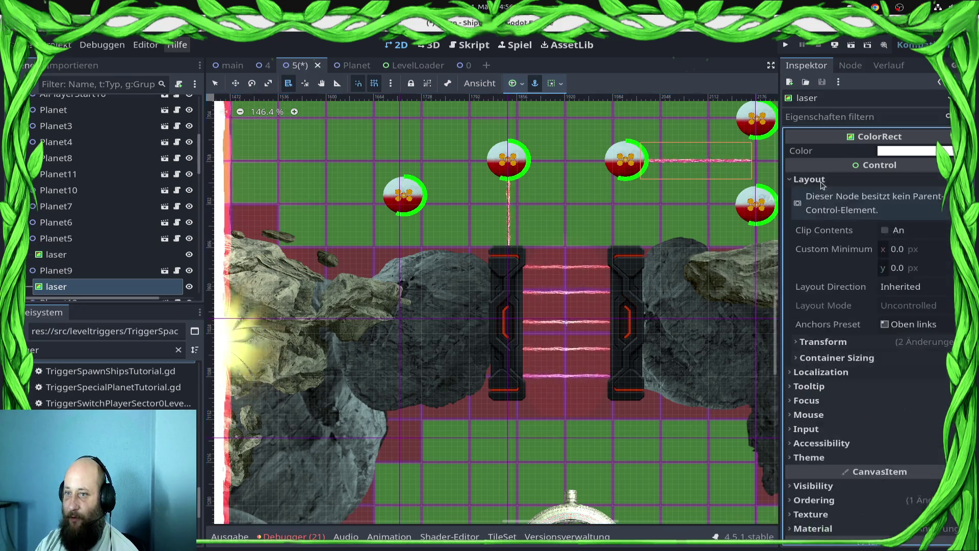
pyautogui.click(898, 341)
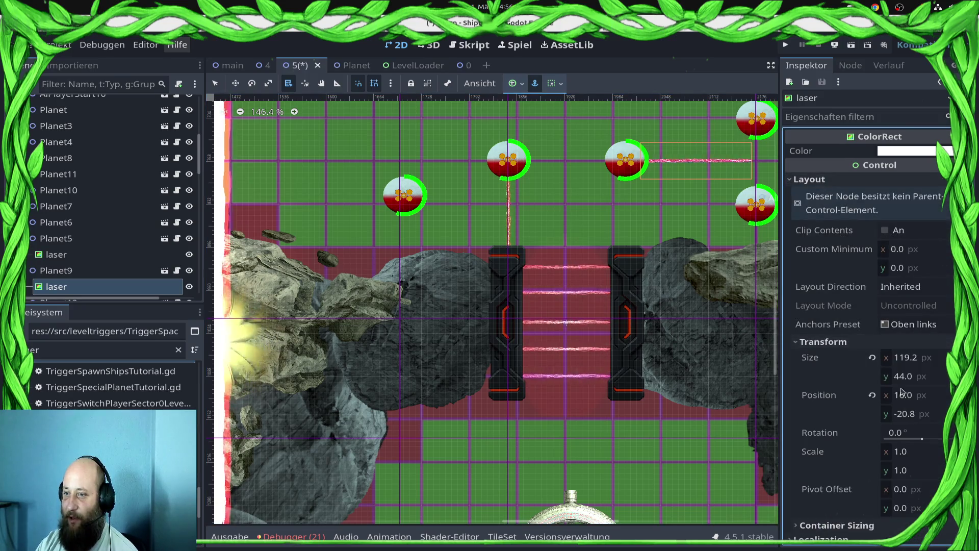
pyautogui.click(897, 432)
pyautogui.write('-9')
pyautogui.press('BackSpace')
pyautogui.press('BackSpace')
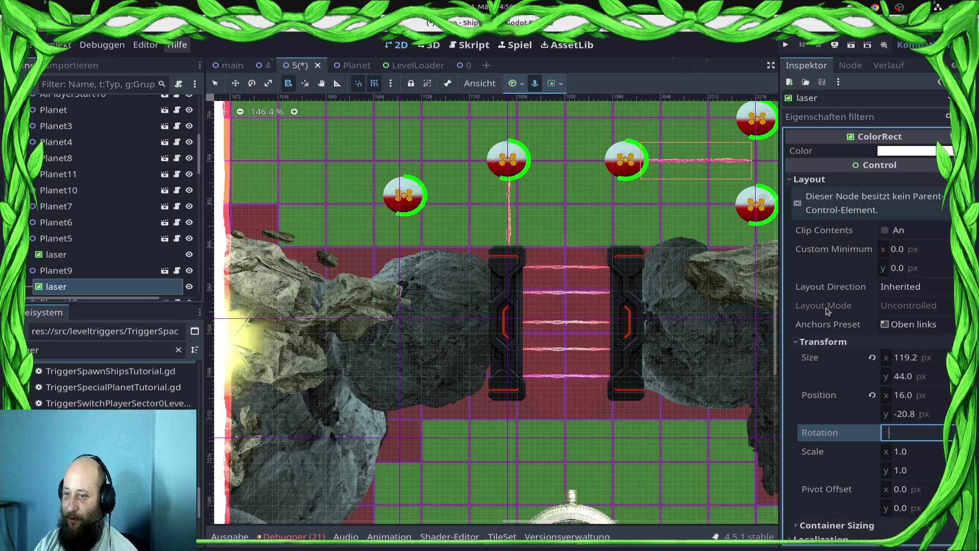
pyautogui.write('90')
pyautogui.press('Return')
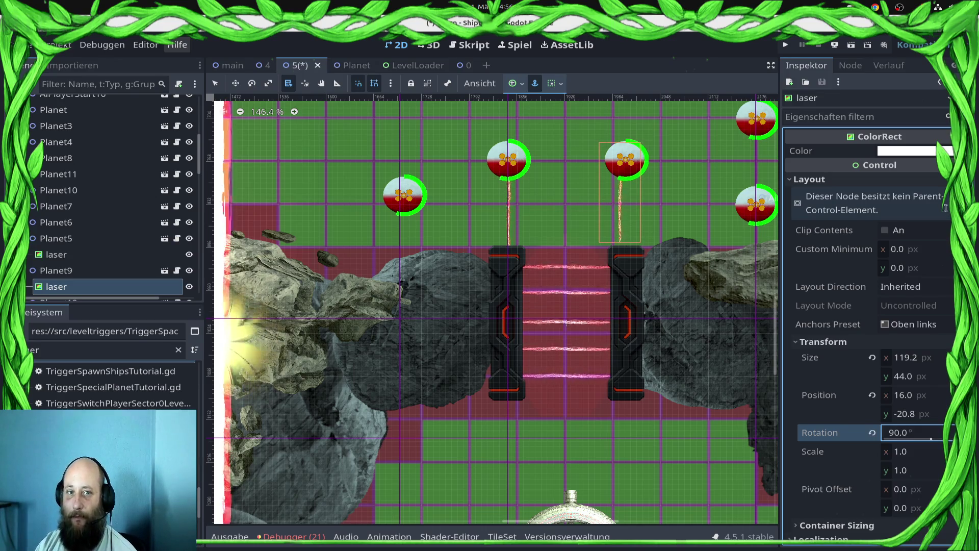
# Lower the laser onto the right door pillar with the Move tool and save the scene.
pyautogui.press('w')
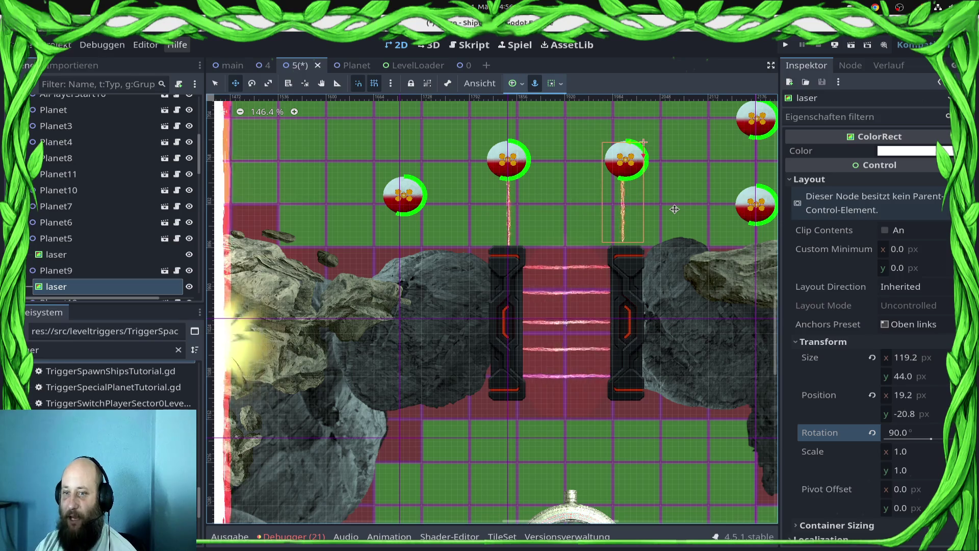
pyautogui.moveTo(675, 209); pyautogui.dragTo(675, 209)
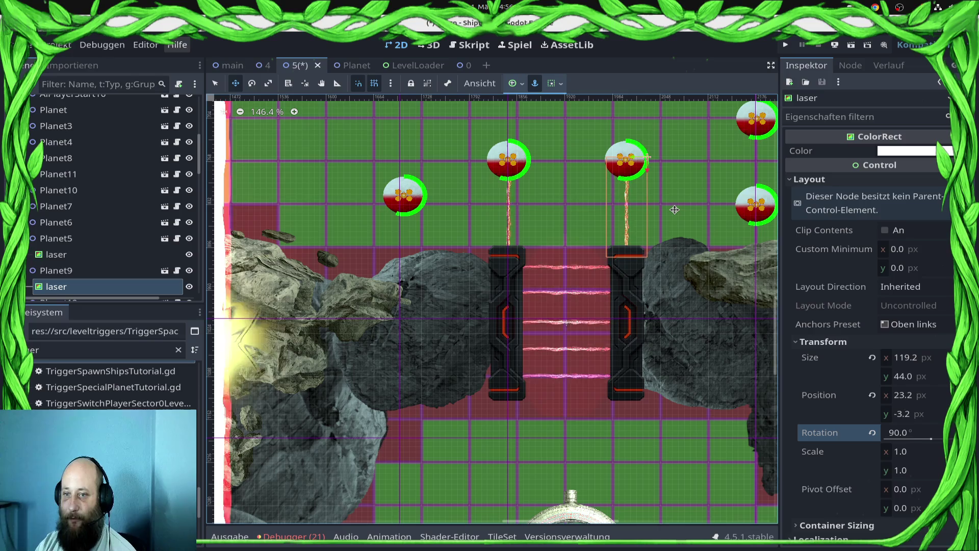
pyautogui.hotkey('ctrl', 's')
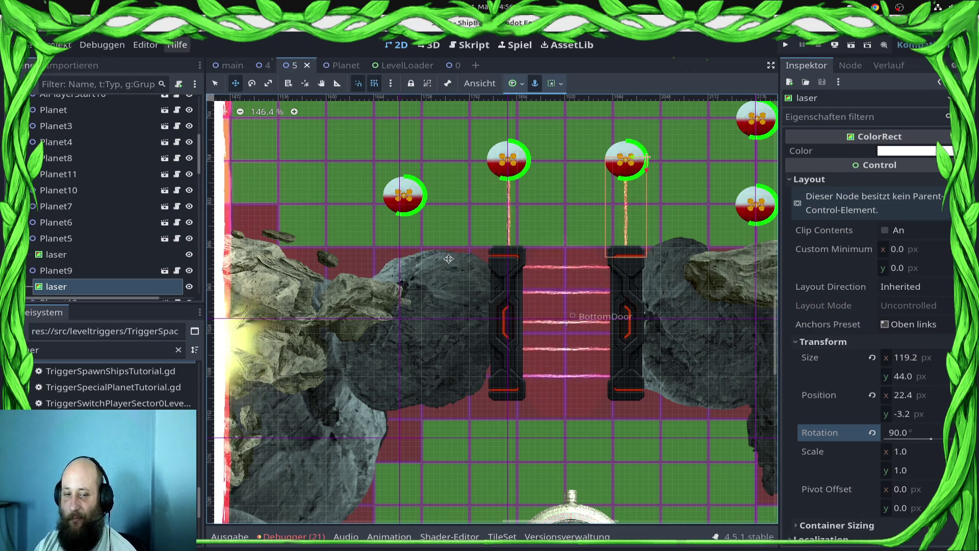
pyautogui.scroll(-4, 92, 220)
pyautogui.scroll(-6, 92, 221)
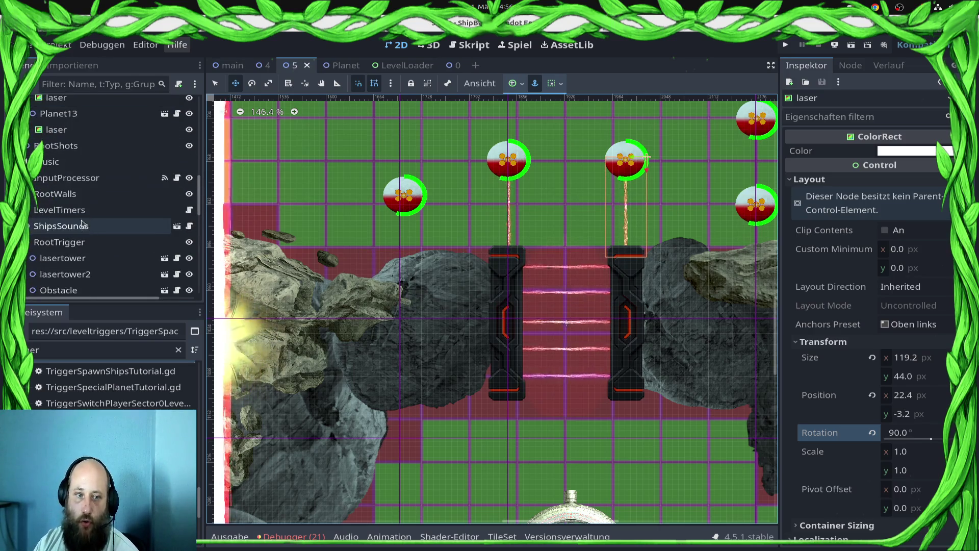
# Revert lasertower's Tiles to Modify list to its default.
pyautogui.click(77, 184)
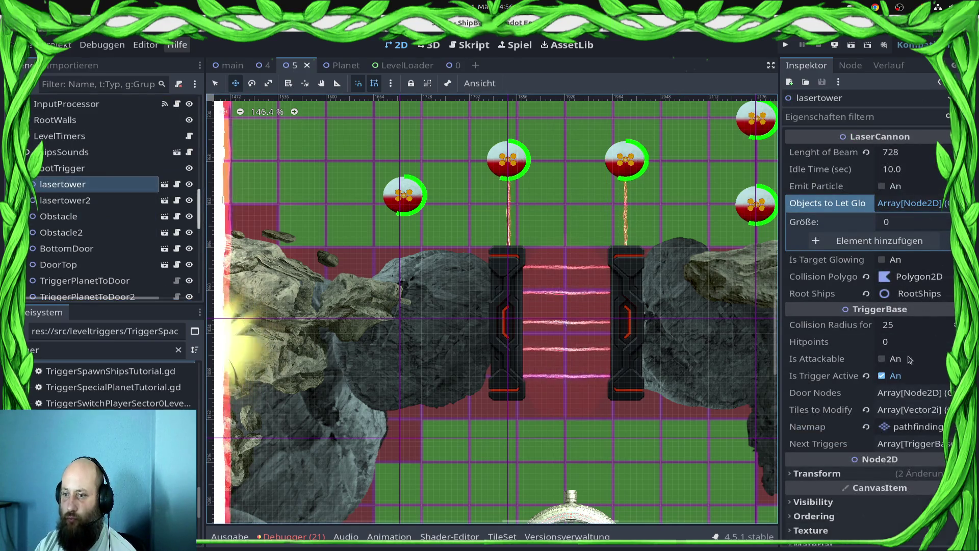
pyautogui.click(901, 417)
pyautogui.scroll(-2, 930, 421)
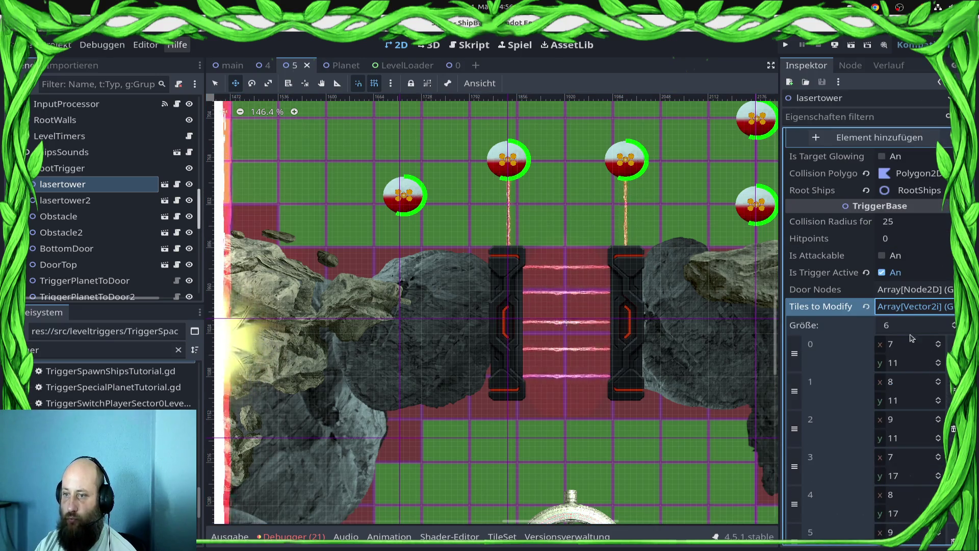
pyautogui.click(866, 307)
# Check that lasertower2's Tiles to Modify list is empty for comparison.
pyautogui.click(71, 201)
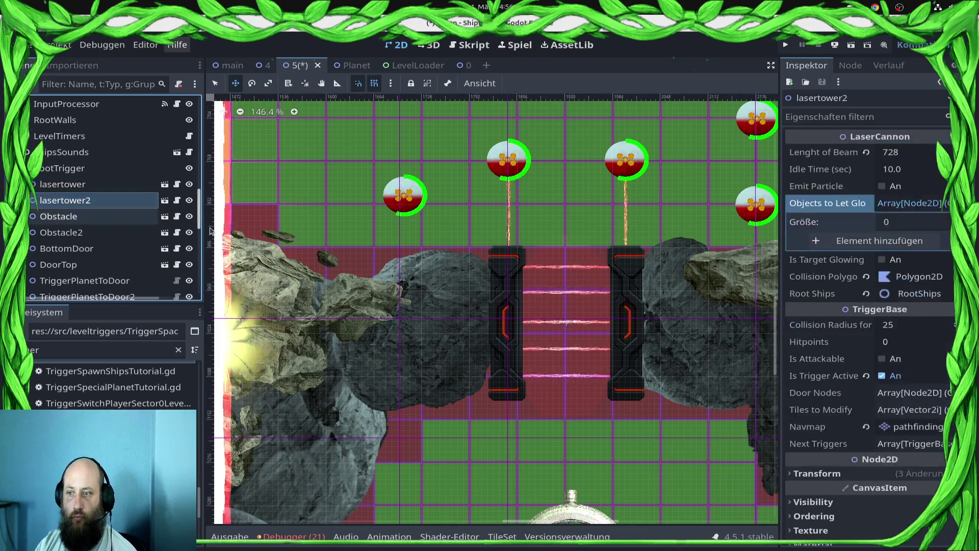
pyautogui.click(914, 413)
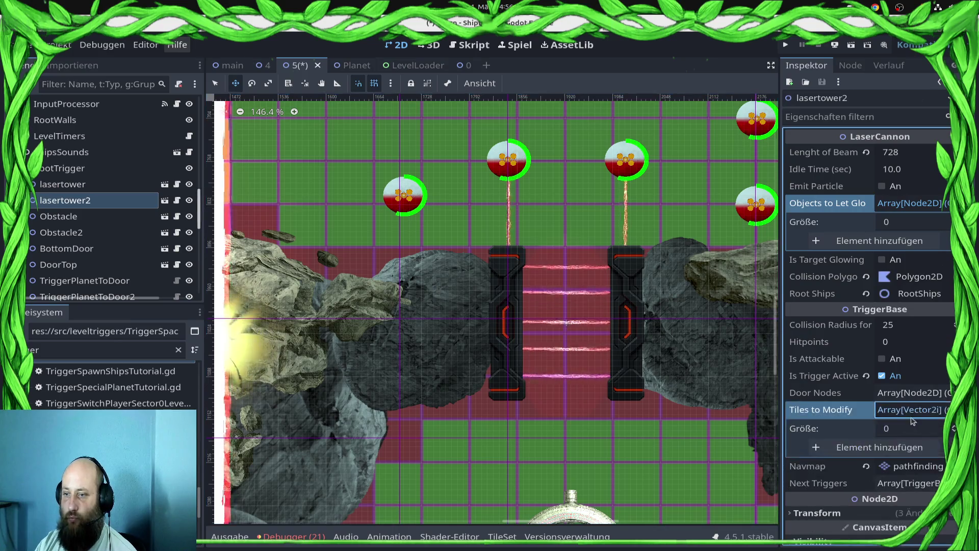
pyautogui.scroll(-4, 546, 246)
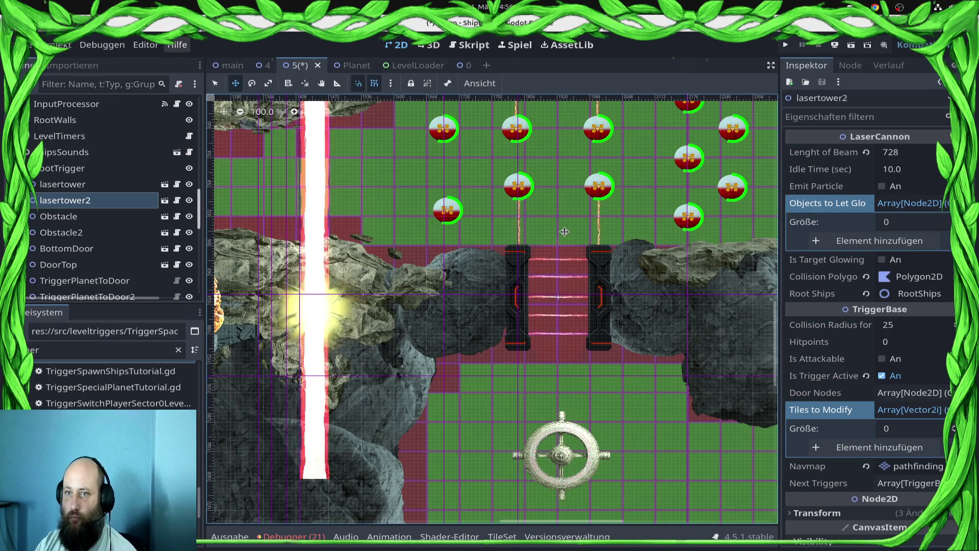
pyautogui.scroll(-11, 546, 247)
# Save the level scene and zoom out over the whole level.
pyautogui.hotkey('ctrl', 's')
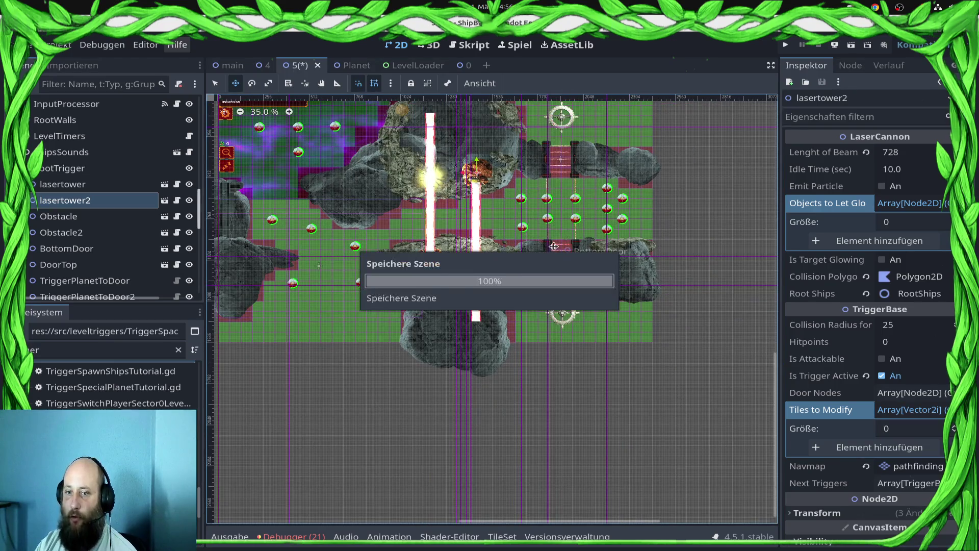
pyautogui.moveTo(458, 257)
pyautogui.mouseDown()
pyautogui.moveTo(678, 295)
pyautogui.moveTo(573, 297)
pyautogui.mouseUp()
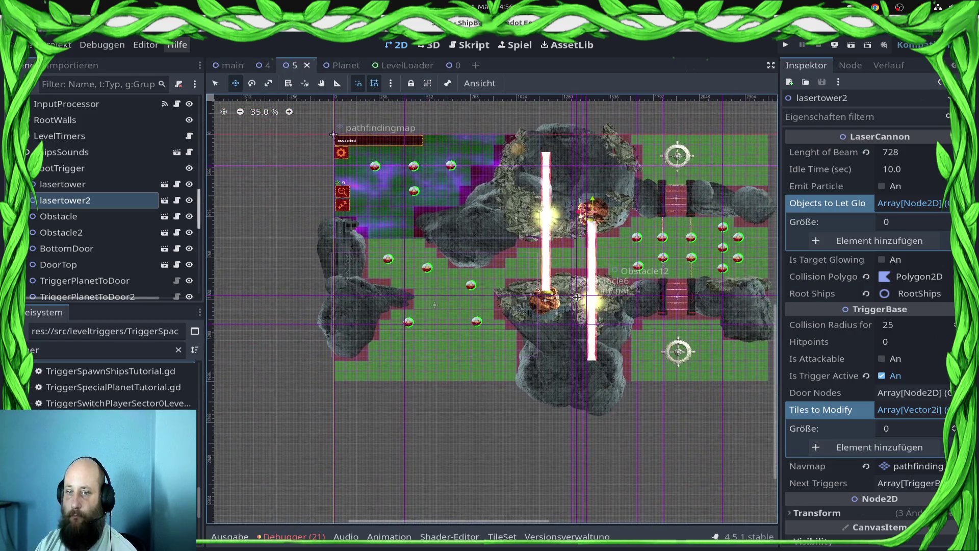
pyautogui.scroll(2, 465, 328)
pyautogui.scroll(2, 465, 328)
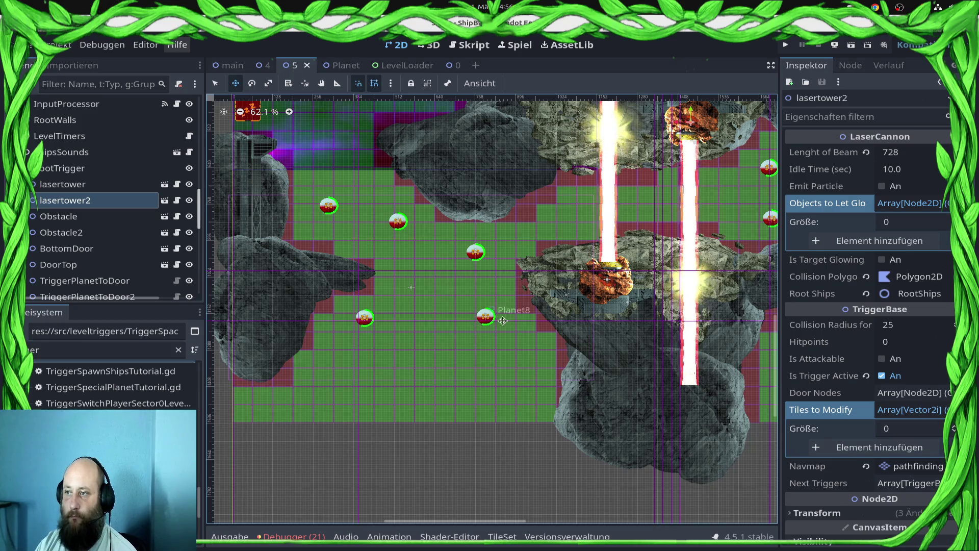
pyautogui.scroll(10, 151, 255)
pyautogui.scroll(5, 148, 240)
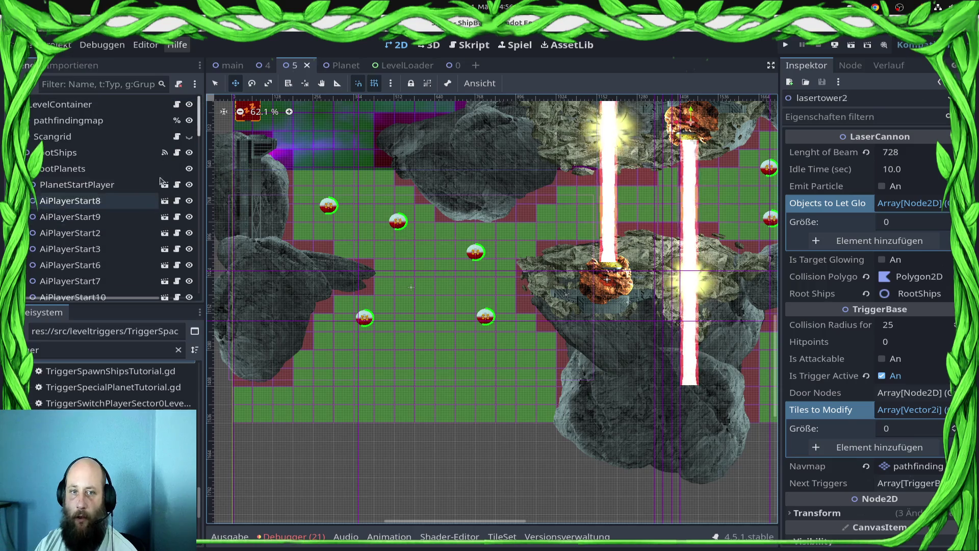
# Hide the pathfinding grid overlay and save the level scene.
pyautogui.click(189, 120)
pyautogui.hotkey('ctrl', 's')
pyautogui.click(851, 65)
pyautogui.scroll(-1, 909, 71)
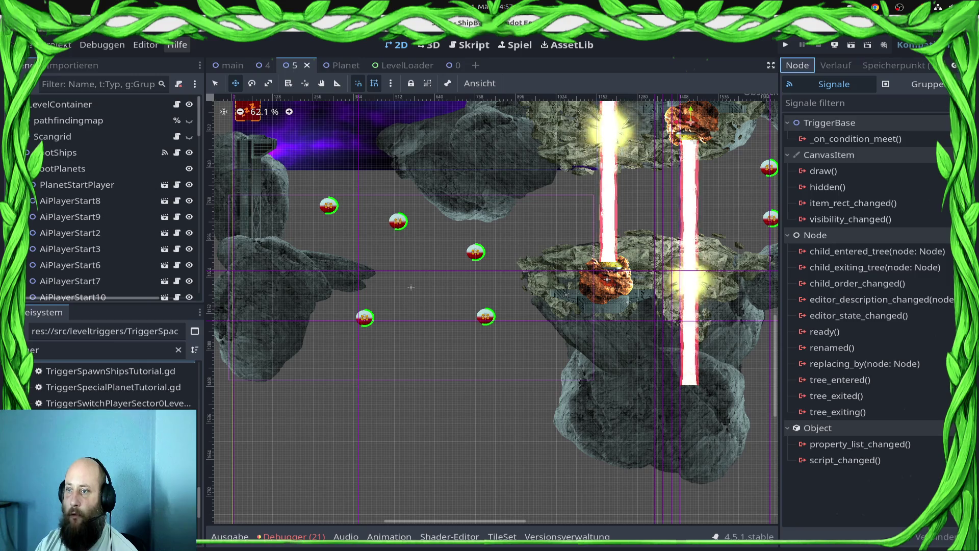
# Commit the changes with a message about improving performance and finishing level 5.
pyautogui.click(894, 65)
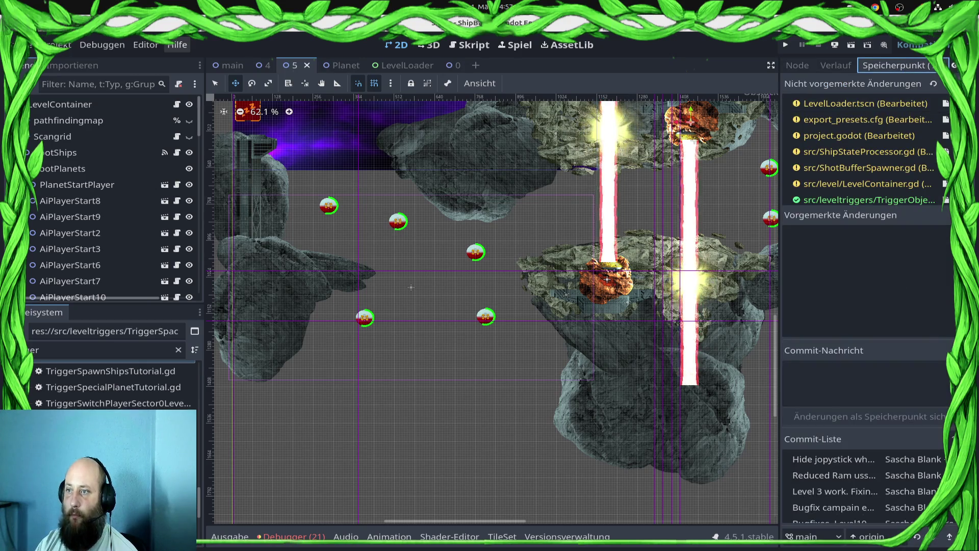
pyautogui.click(869, 393)
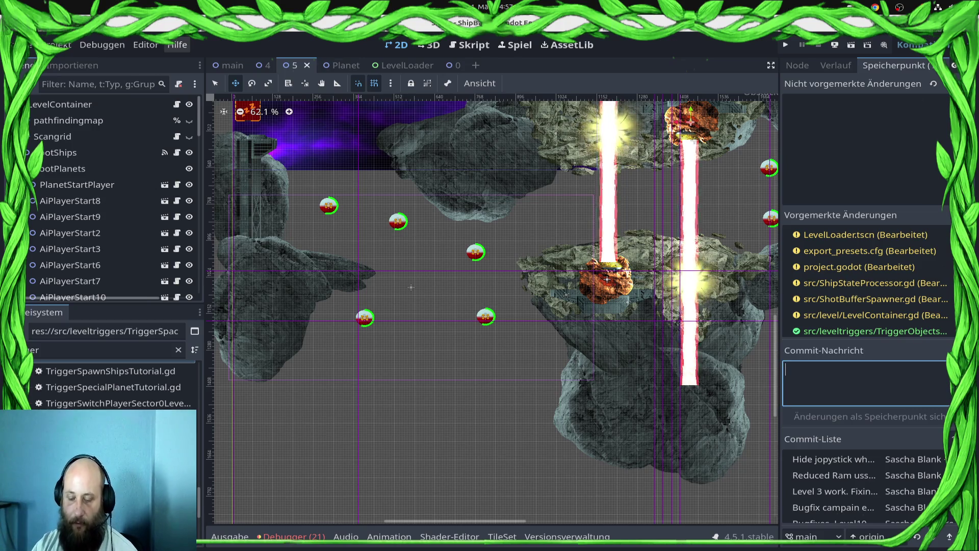
pyautogui.write('Trying to improve performance.')
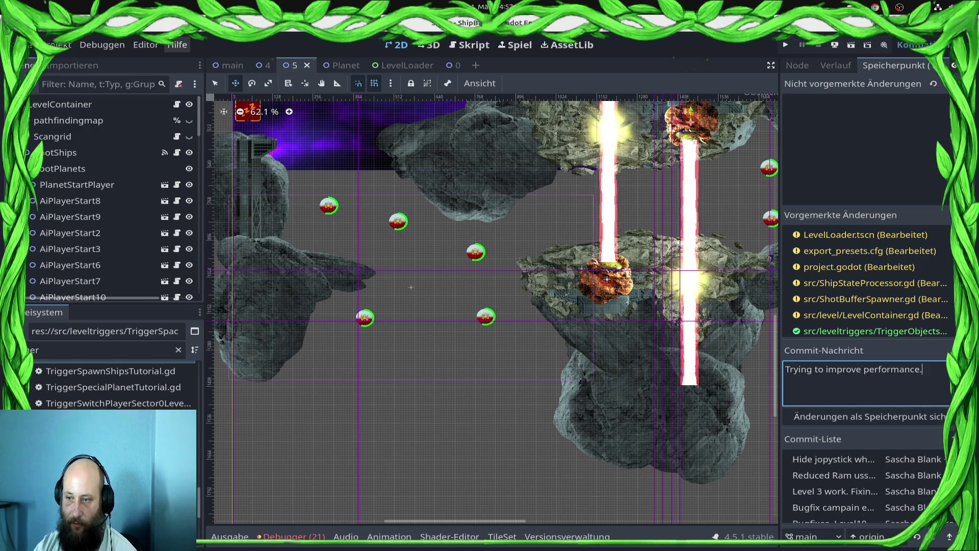
pyautogui.write('hed to comaptib')
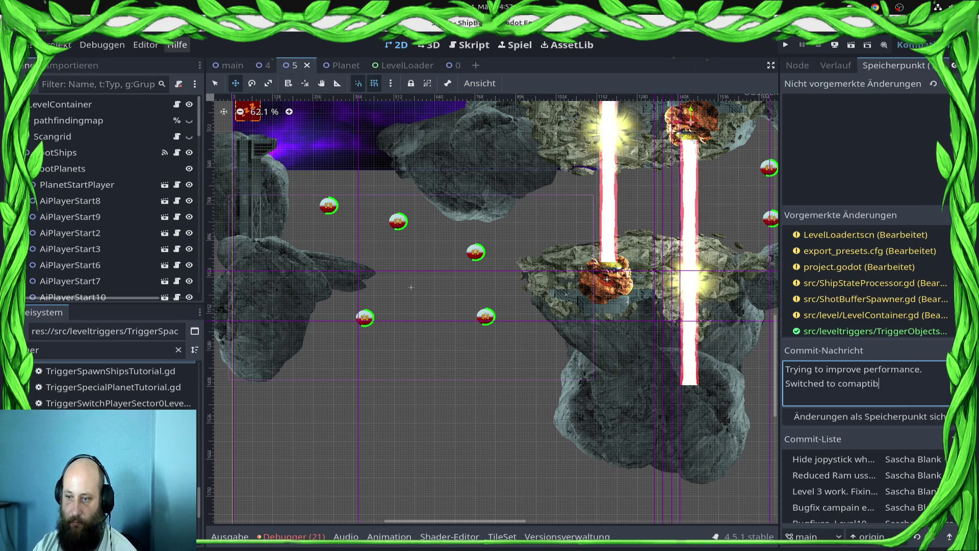
pyautogui.write('ility renderer. fin')
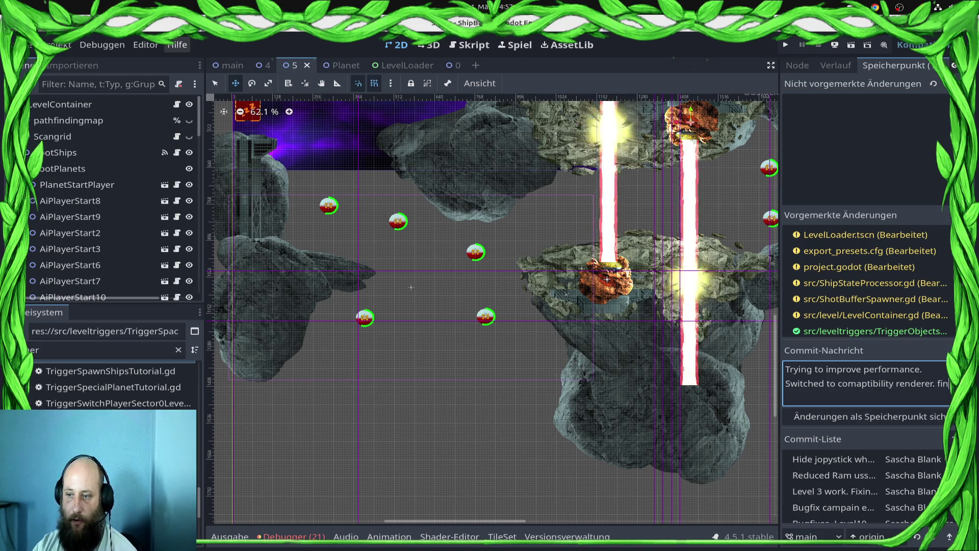
pyautogui.write('ished level')
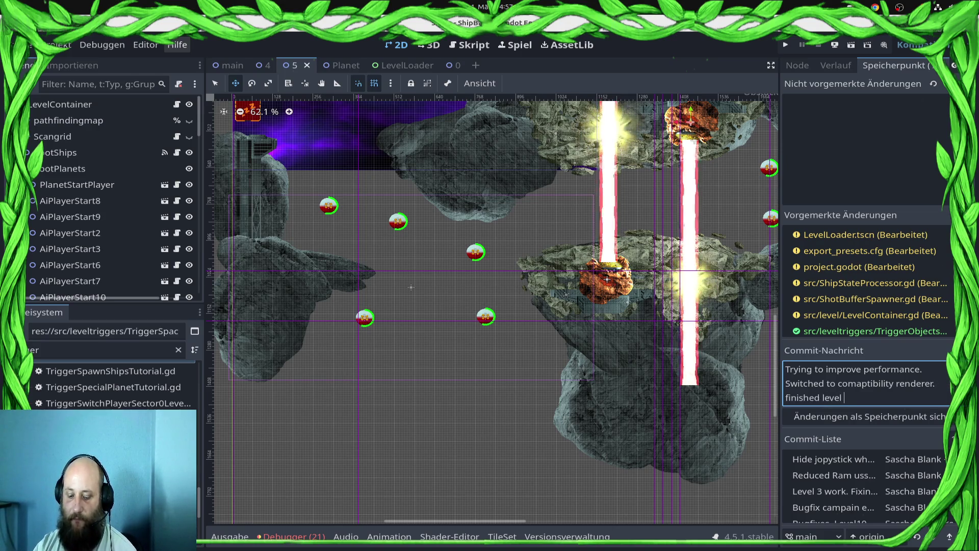
pyautogui.write('5')
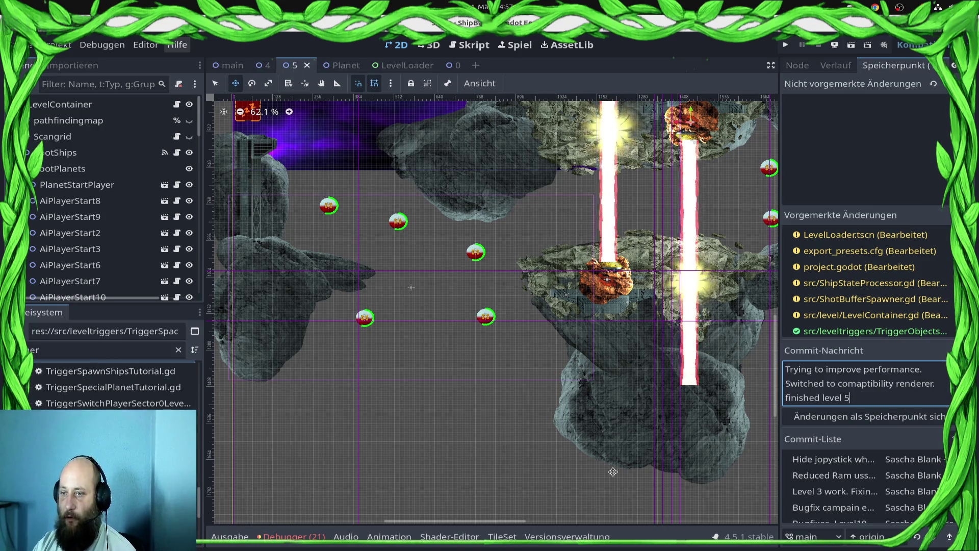
pyautogui.click(857, 416)
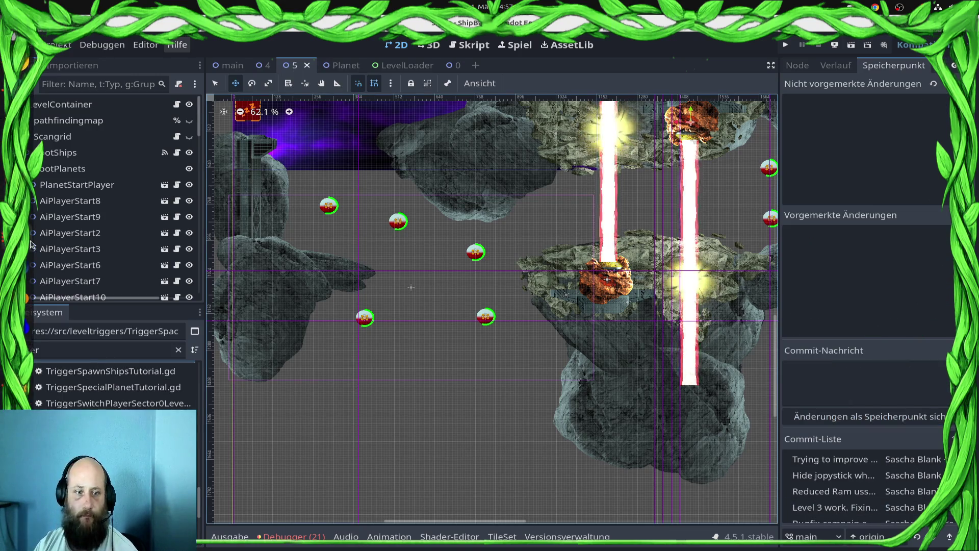
# Run git push in the terminal, then return to the Godot editor.
pyautogui.press('super')
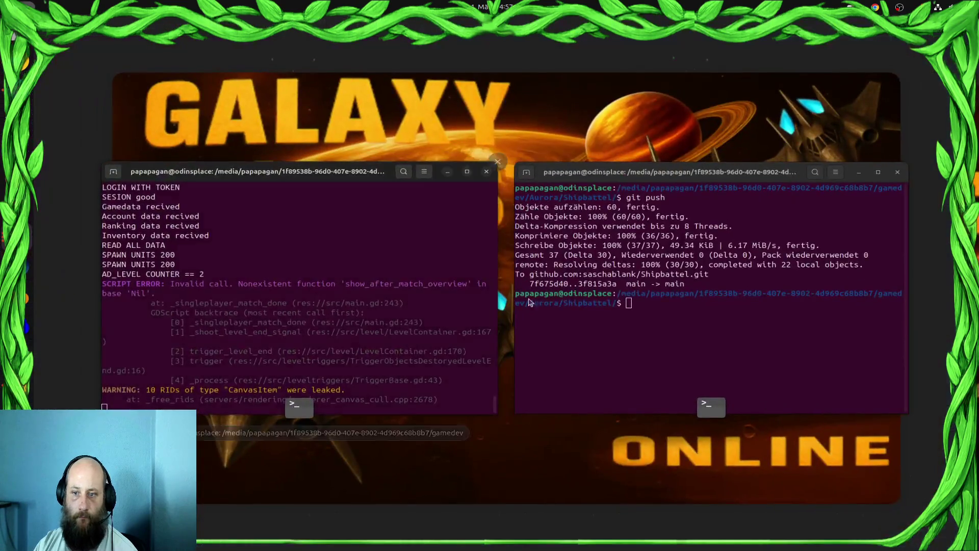
pyautogui.click(705, 325)
pyautogui.write('git push')
pyautogui.press('Return')
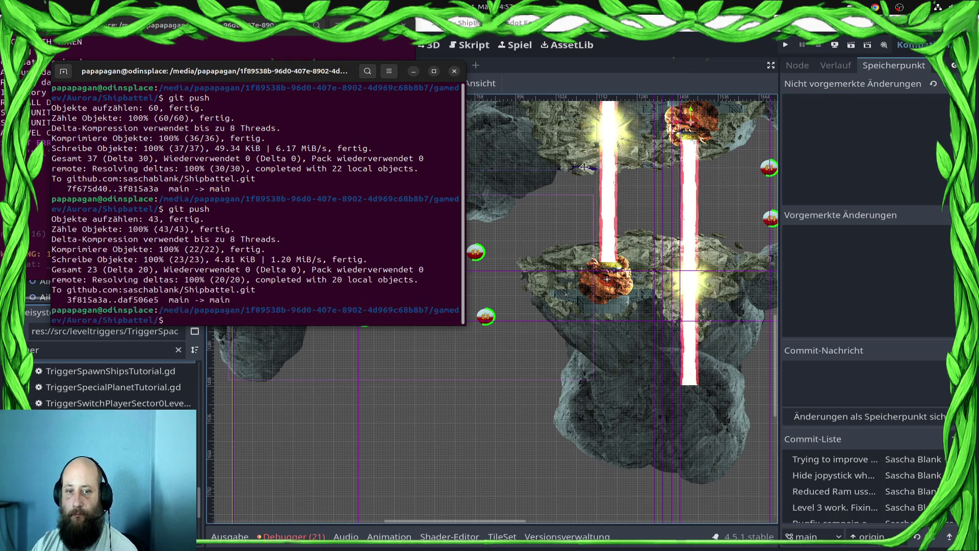
pyautogui.click(497, 379)
pyautogui.scroll(-5, 497, 378)
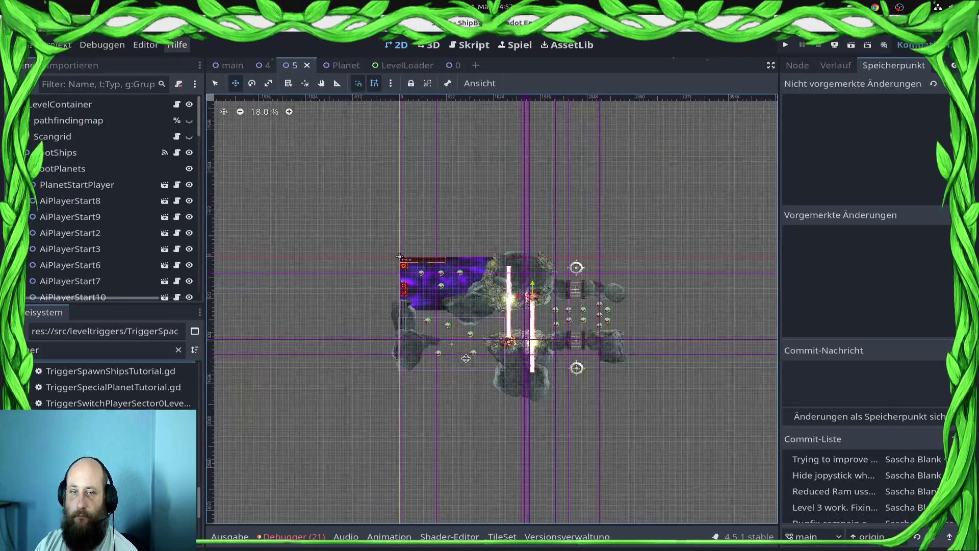
# Close the 4, 5, main, Planet, LevelLoader and 0 scene tabs, then empty the file filter.
pyautogui.scroll(2, 497, 379)
pyautogui.click(280, 65)
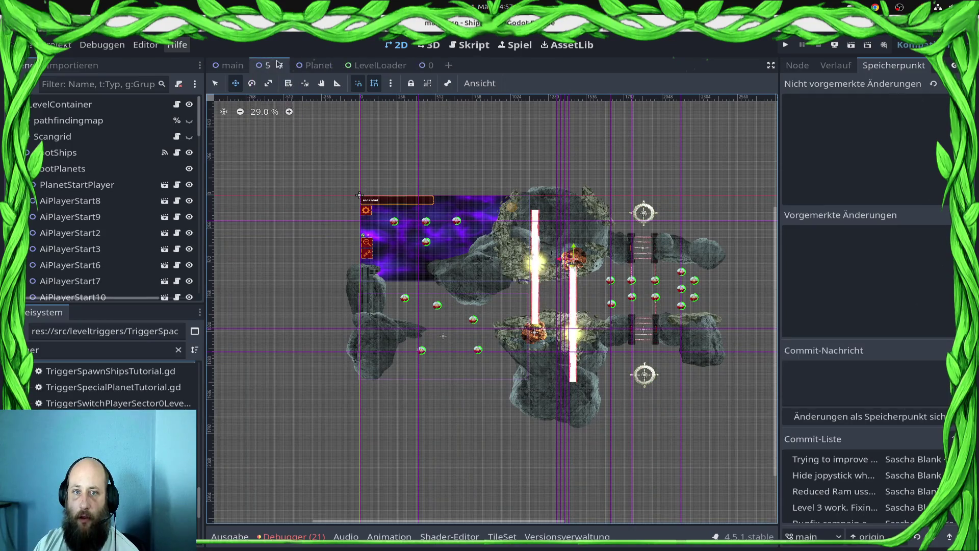
pyautogui.click(280, 65)
pyautogui.click(253, 65)
pyautogui.click(264, 65)
pyautogui.click(292, 65)
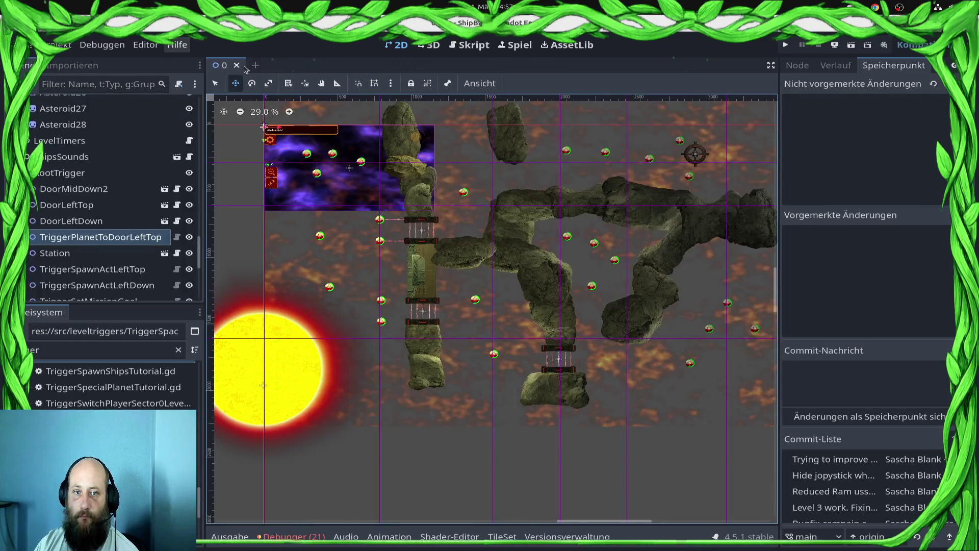
pyautogui.click(233, 65)
pyautogui.doubleClick(67, 350)
pyautogui.press('BackSpace')
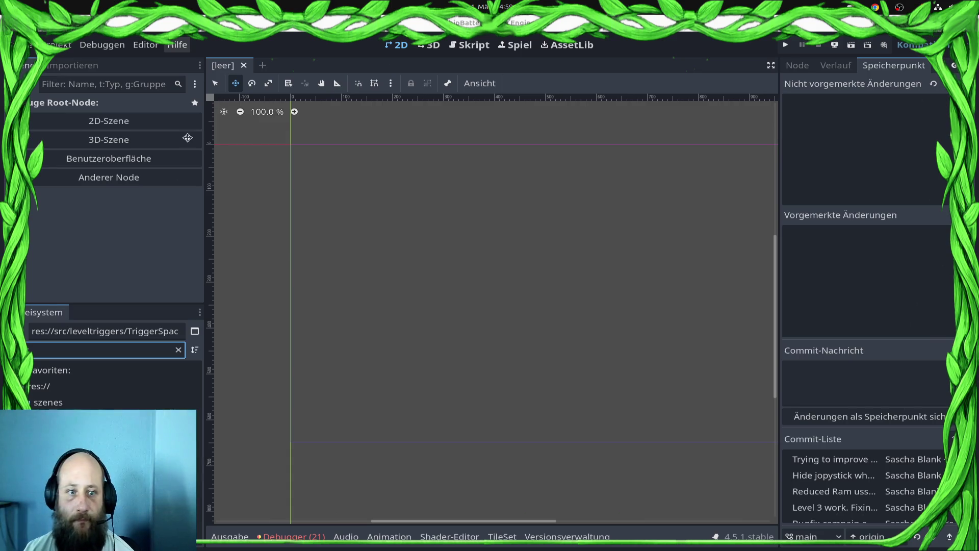
# Open the level 6 scene file from the SingleplayerLevels folder.
pyautogui.scroll(-5, 102, 459)
pyautogui.click(102, 459)
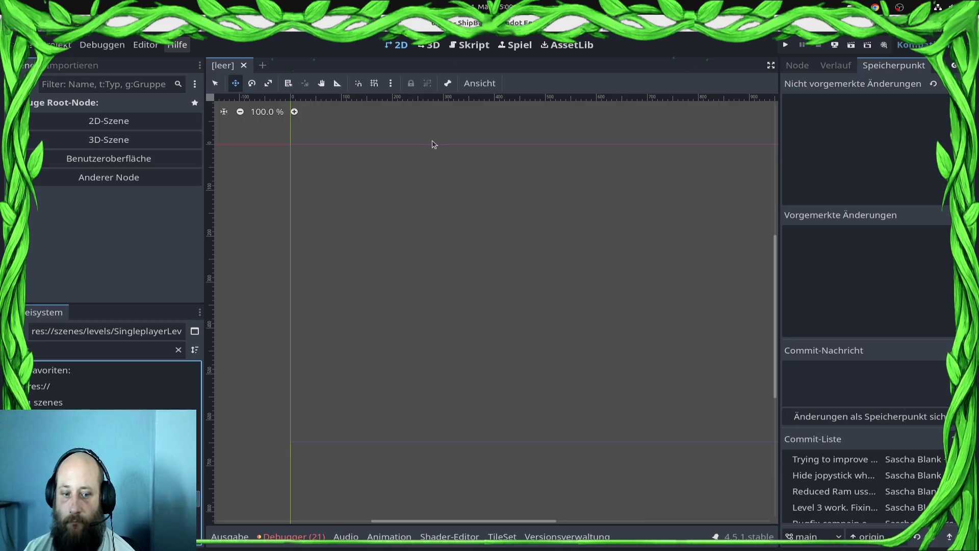
pyautogui.scroll(-20, 542, 277)
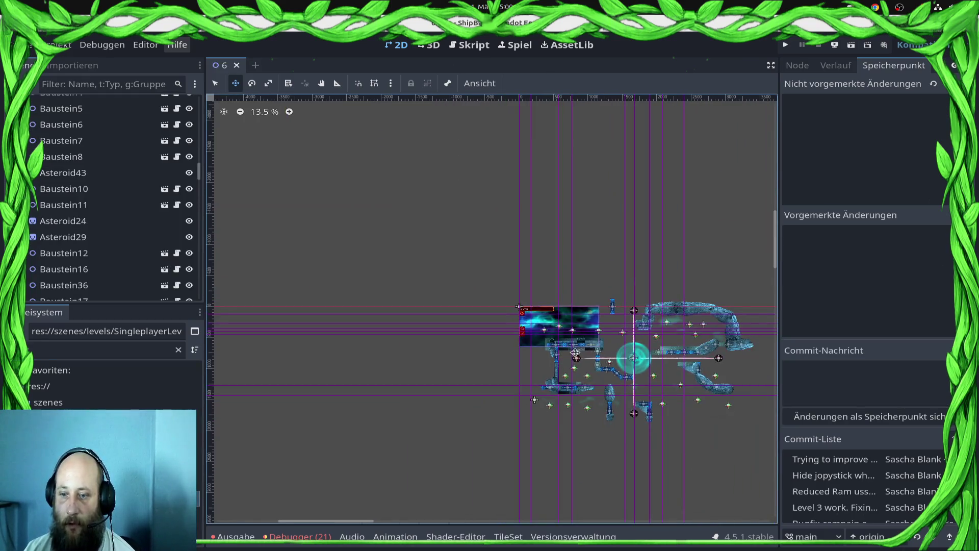
pyautogui.hscroll(5, 349, 362)
pyautogui.hscroll(-4, 408, 316)
pyautogui.scroll(-1, 408, 316)
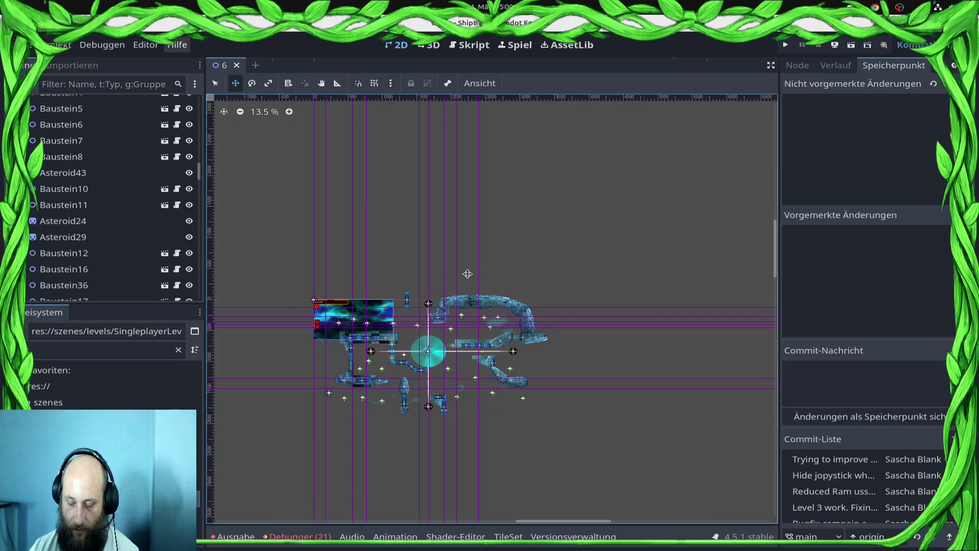
pyautogui.scroll(-15, 80, 188)
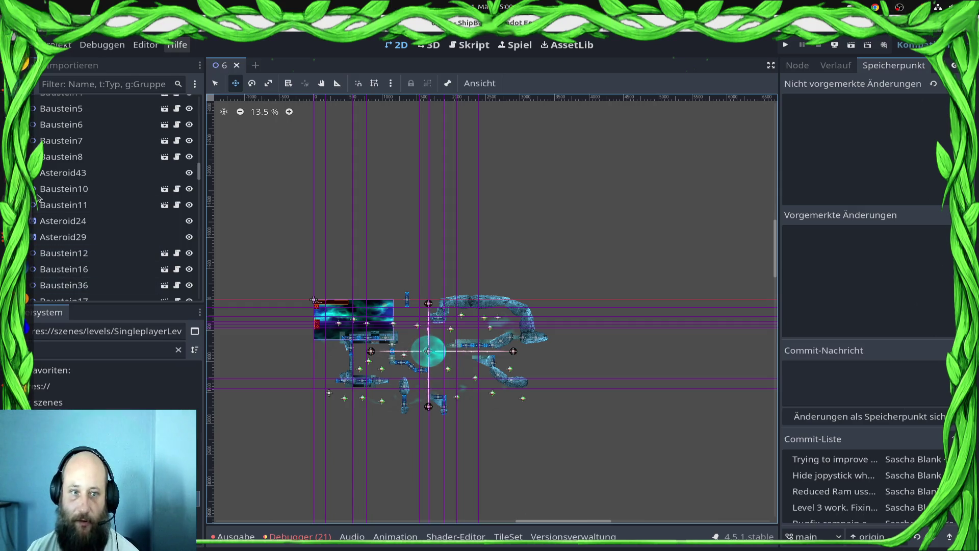
# Shift-select the Baustein, Asteroid and Alienfestung nodes and delete them.
pyautogui.scroll(-5, 77, 214)
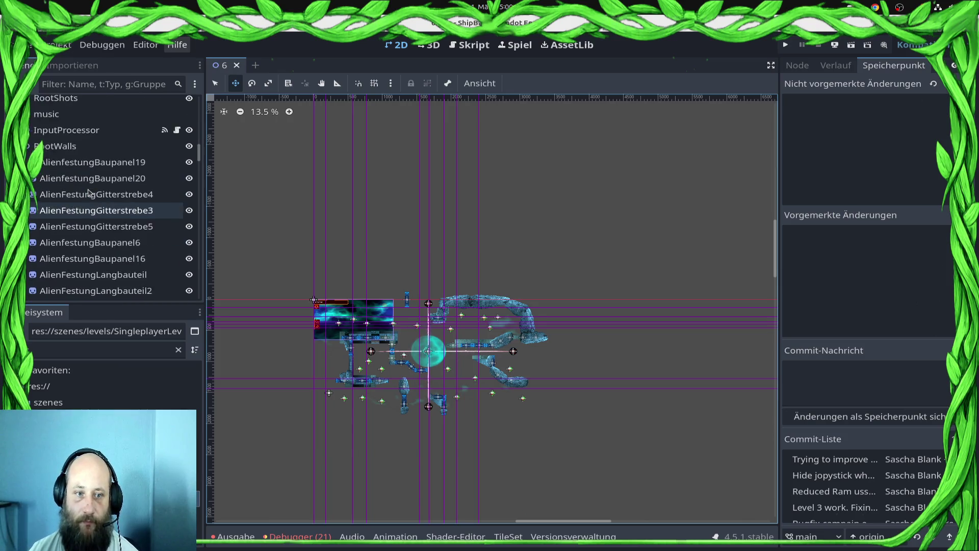
pyautogui.scroll(4, 71, 244)
pyautogui.click(70, 261)
pyautogui.scroll(-10, 89, 240)
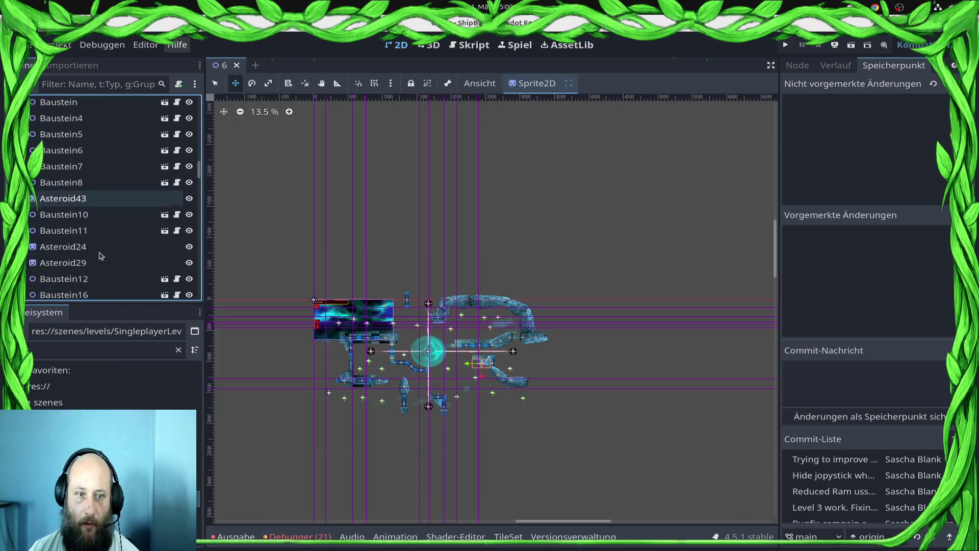
pyautogui.scroll(-10, 92, 232)
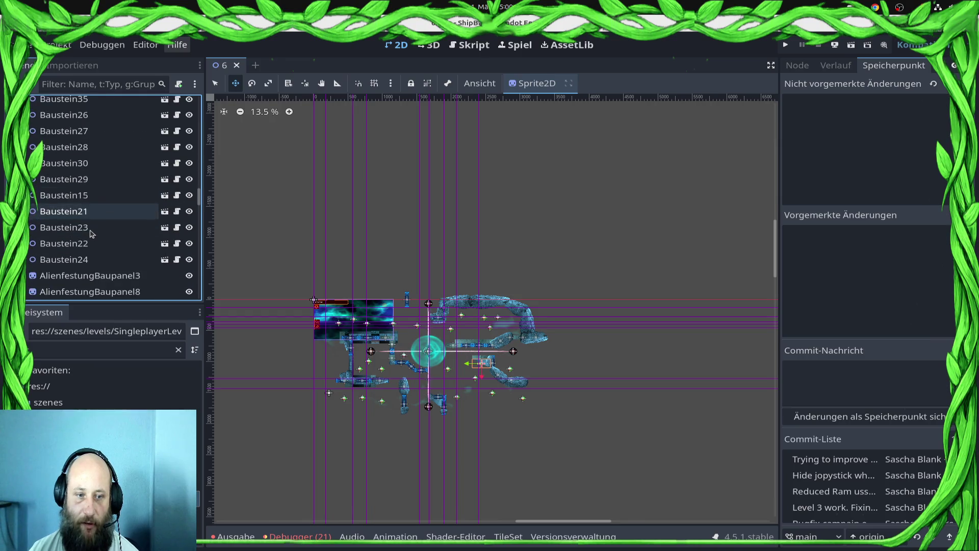
pyautogui.scroll(-8, 92, 233)
pyautogui.scroll(4, 84, 238)
pyautogui.keyDown('shift'); pyautogui.click(83, 245); pyautogui.keyUp('shift')
pyautogui.press('Delete')
pyautogui.press('Return')
# Save the emptied level 6 scene.
pyautogui.scroll(4, 101, 243)
pyautogui.scroll(-4, 98, 232)
pyautogui.scroll(2, 118, 220)
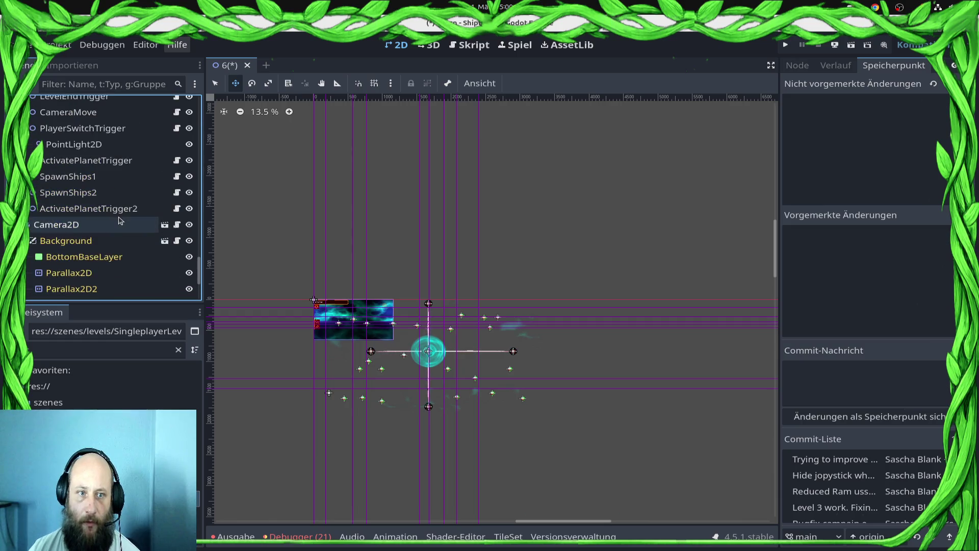
pyautogui.scroll(3, 117, 214)
pyautogui.scroll(3, 102, 176)
pyautogui.scroll(8, 100, 179)
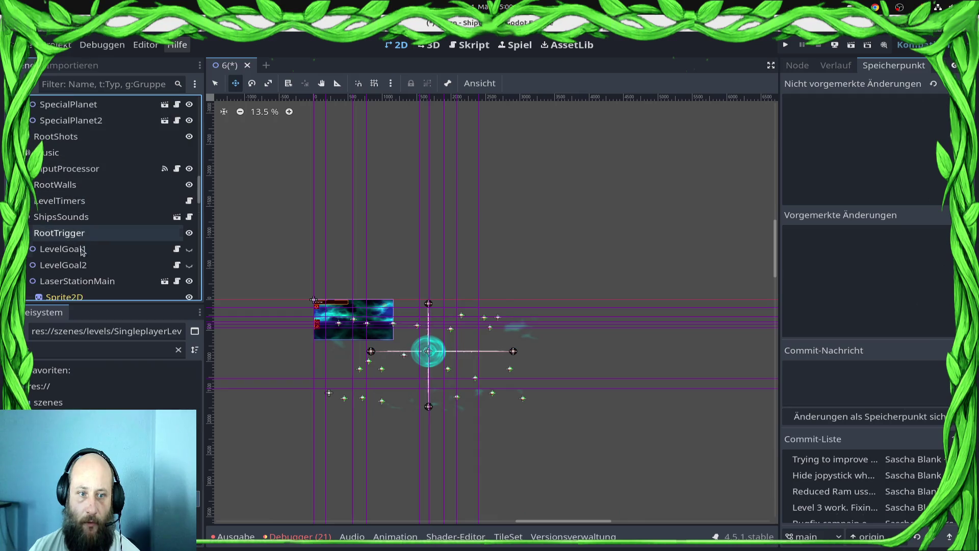
pyautogui.scroll(-7, 83, 240)
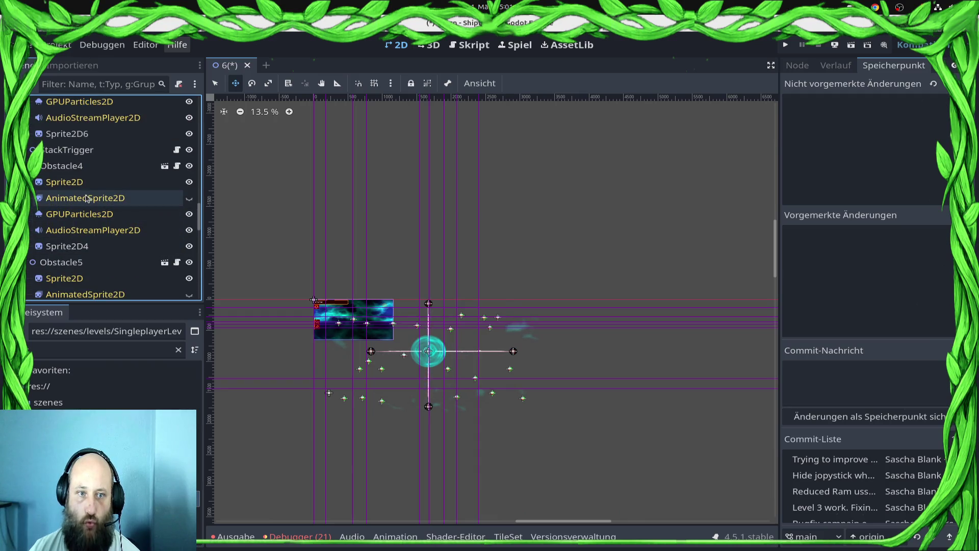
pyautogui.hotkey('ctrl', 's')
# Reopen the level 5 scene from the FileSystem dock.
pyautogui.scroll(10, 88, 183)
pyautogui.scroll(5, 88, 182)
pyautogui.click(52, 350)
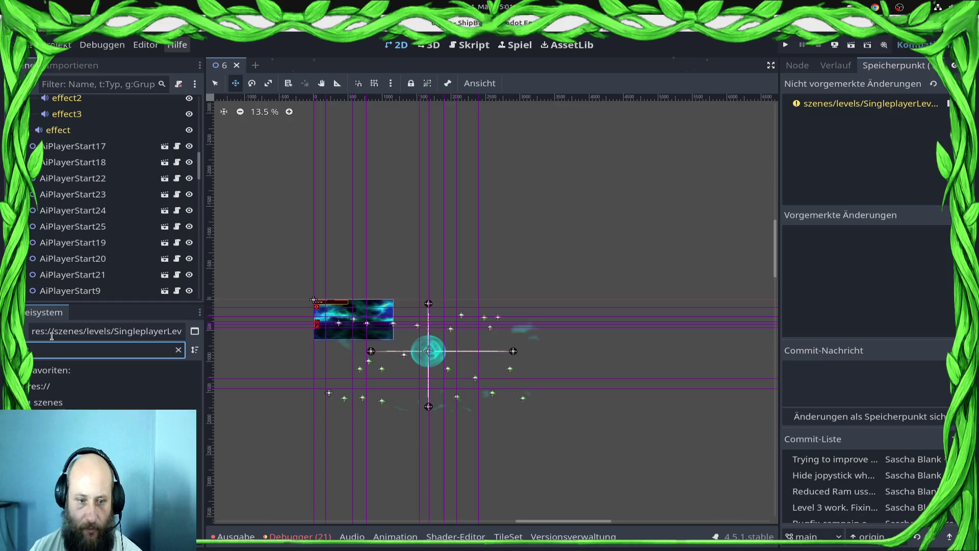
pyautogui.press('Tab')
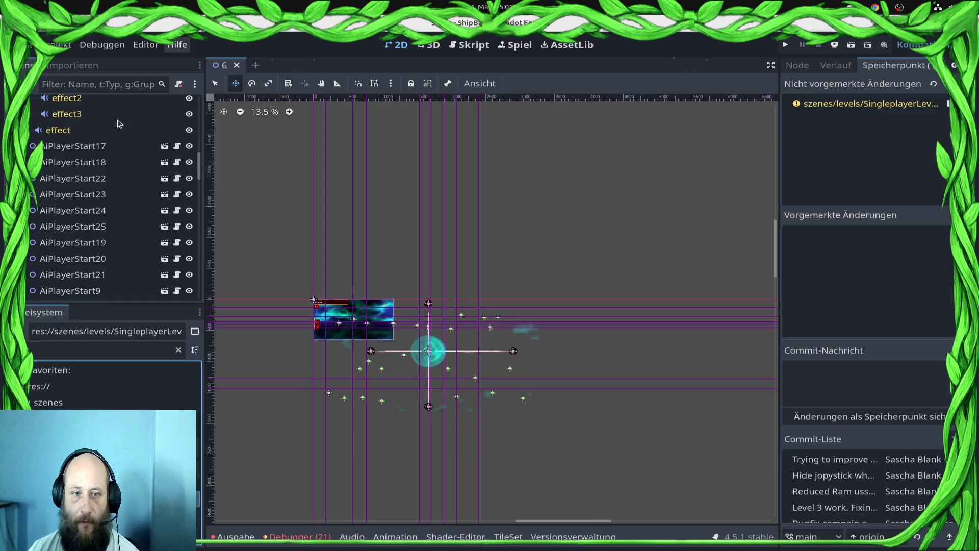
pyautogui.hotkey('ctrl', 'shift', 't')
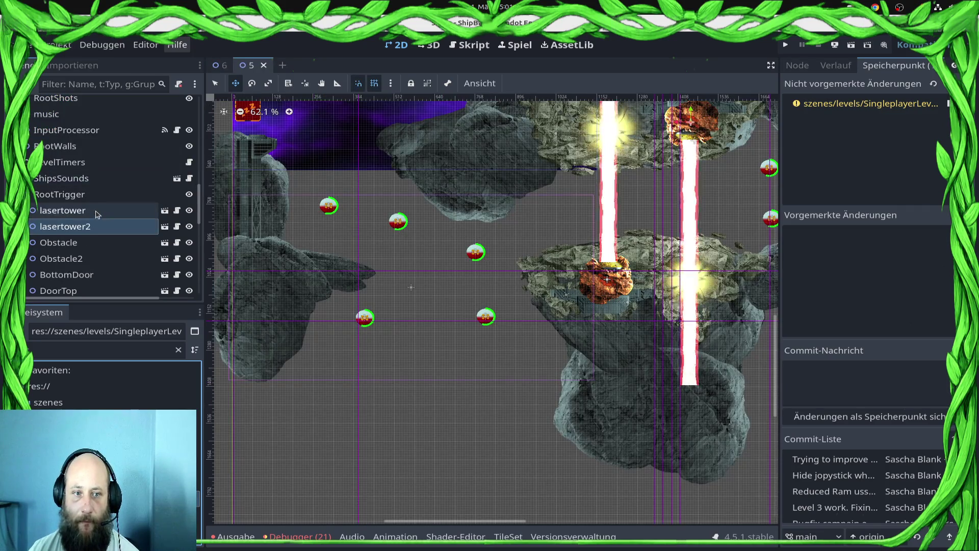
# Paste a new TriggerSetMissionGoal trigger under the RootTrigger node.
pyautogui.scroll(-5, 95, 209)
pyautogui.scroll(3, 94, 199)
pyautogui.click(76, 121)
pyautogui.rightClick(91, 122)
pyautogui.press('Escape')
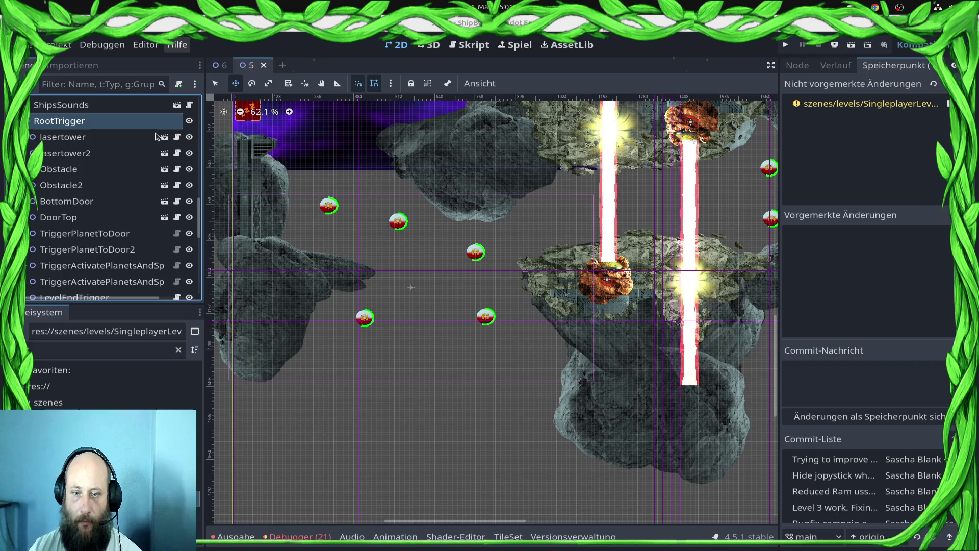
pyautogui.hotkey('ctrl', 'v')
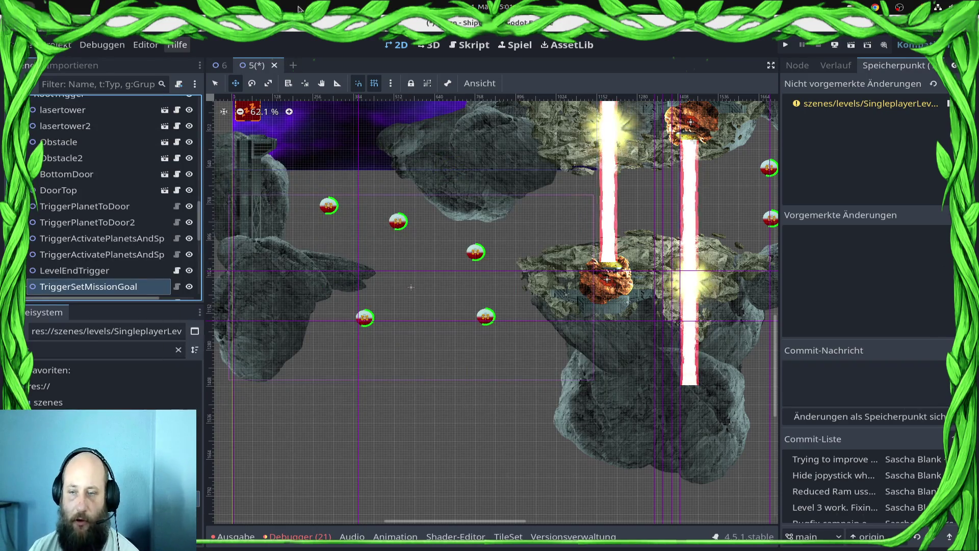
# Turn on Has Dialog for the new trigger and save the scene.
pyautogui.click(796, 68)
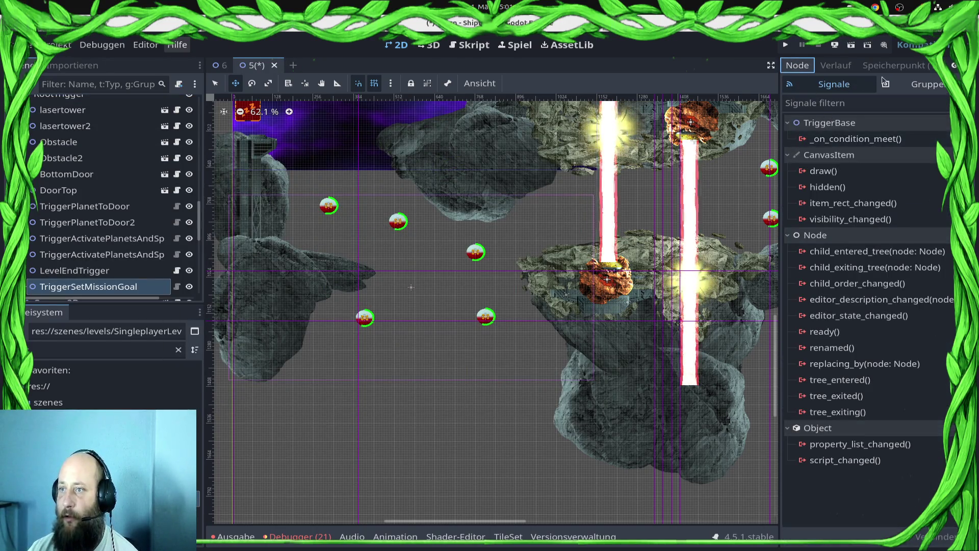
pyautogui.click(952, 65)
pyautogui.click(807, 65)
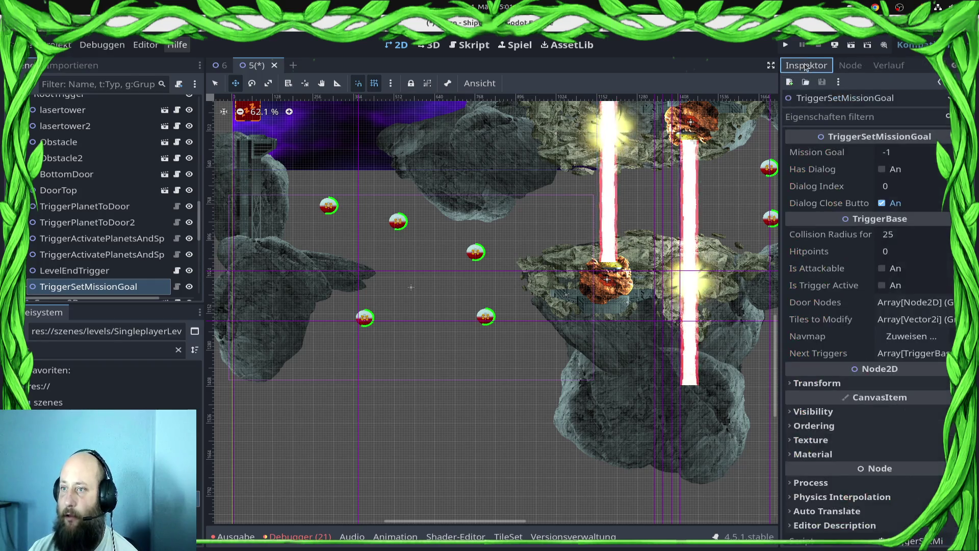
pyautogui.click(882, 169)
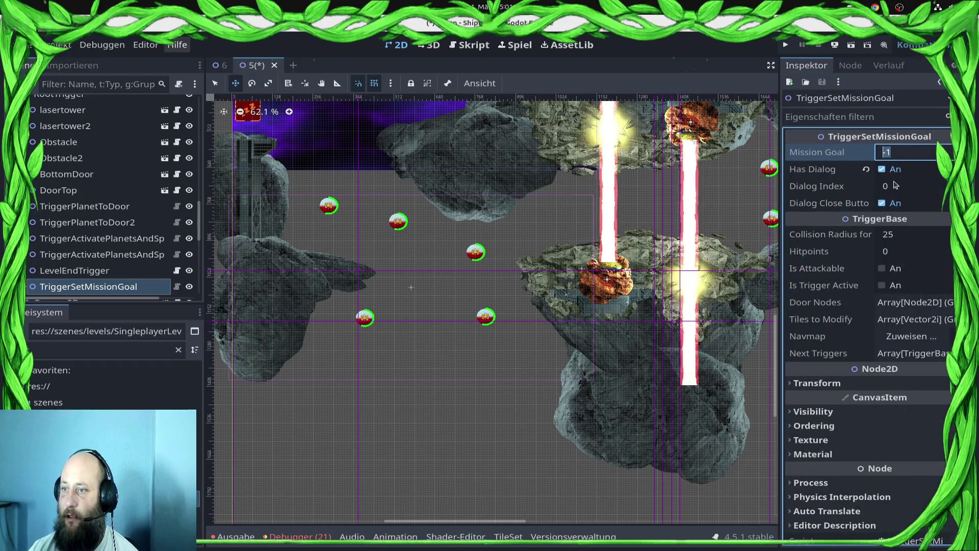
pyautogui.click(901, 185)
pyautogui.hotkey('ctrl', 's')
# Open TextStatics.gd in the script editor.
pyautogui.hotkey('ctrl', 'F3')
pyautogui.scroll(-5, 314, 265)
pyautogui.scroll(6, 301, 273)
pyautogui.click(275, 210)
# Add a new "1:5": [null] entry after the "1:4" entry in TextStatics.gd.
pyautogui.scroll(-8, 475, 239)
pyautogui.press('End')
pyautogui.write(',')
pyautogui.press('Return')
pyautogui.write('"1:56')
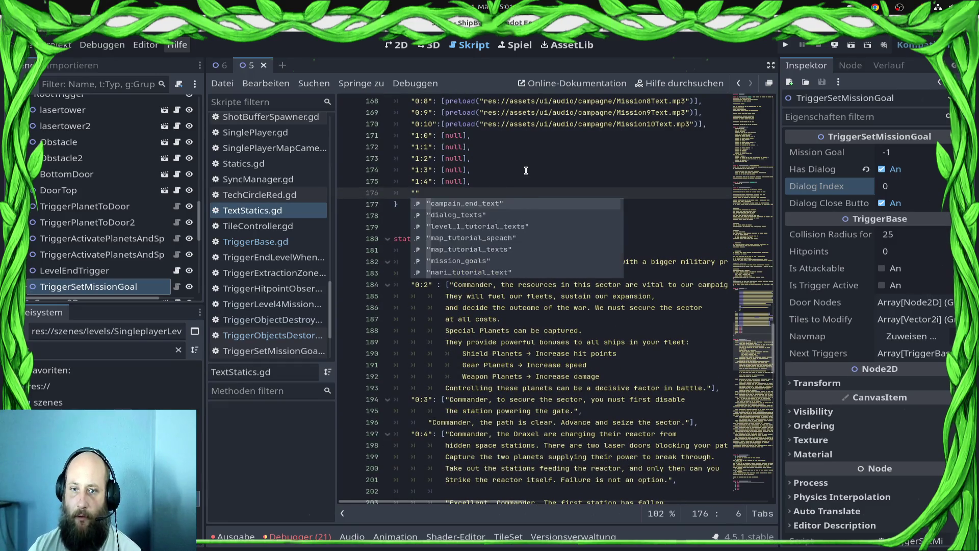
pyautogui.press('BackSpace')
pyautogui.write('": ')
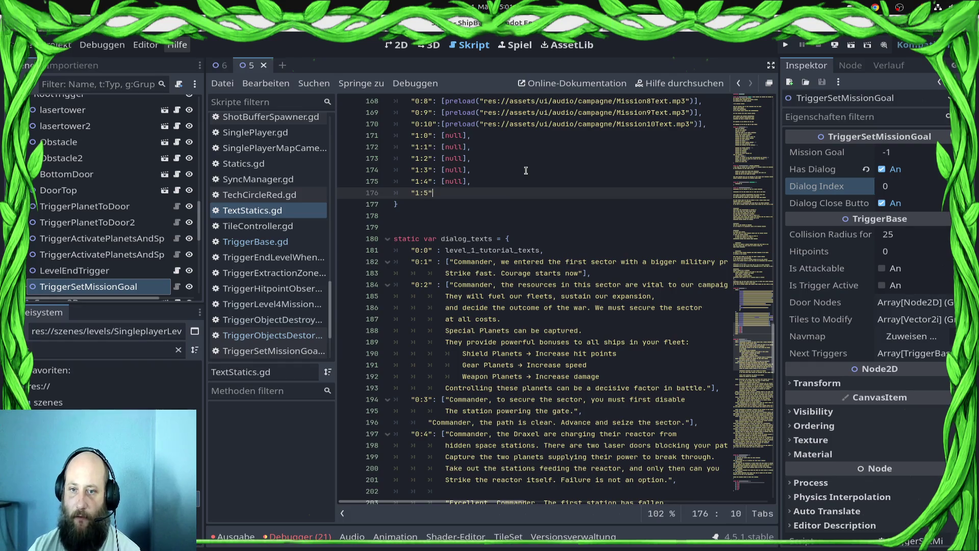
pyautogui.write('[null],')
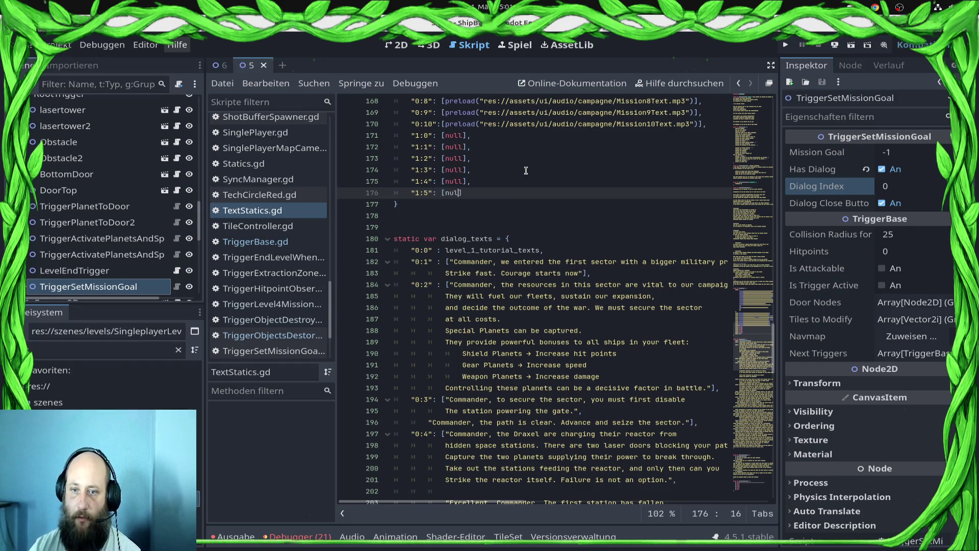
pyautogui.press('BackSpace')
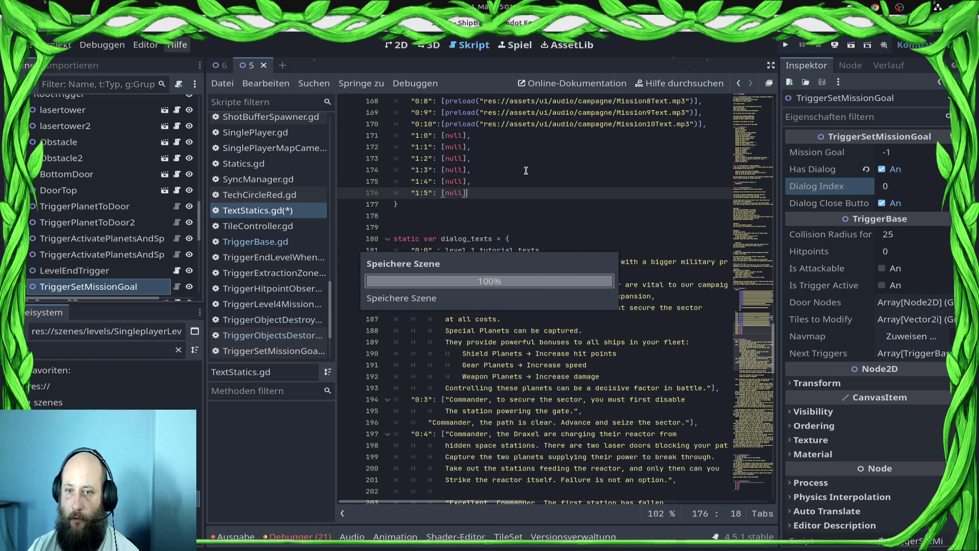
pyautogui.press('Return')
pyautogui.write('1')
pyautogui.press('BackSpace')
pyautogui.press('BackSpace')
# Duplicate the "1:5" line and renumber the copies to "1:6", "1:7", "1:8" and "1:9".
pyautogui.hotkey('ctrl', 'shift', 'd')
pyautogui.hotkey('ctrl', 'shift', 'd')
pyautogui.hotkey('ctrl', 'shift', 'd')
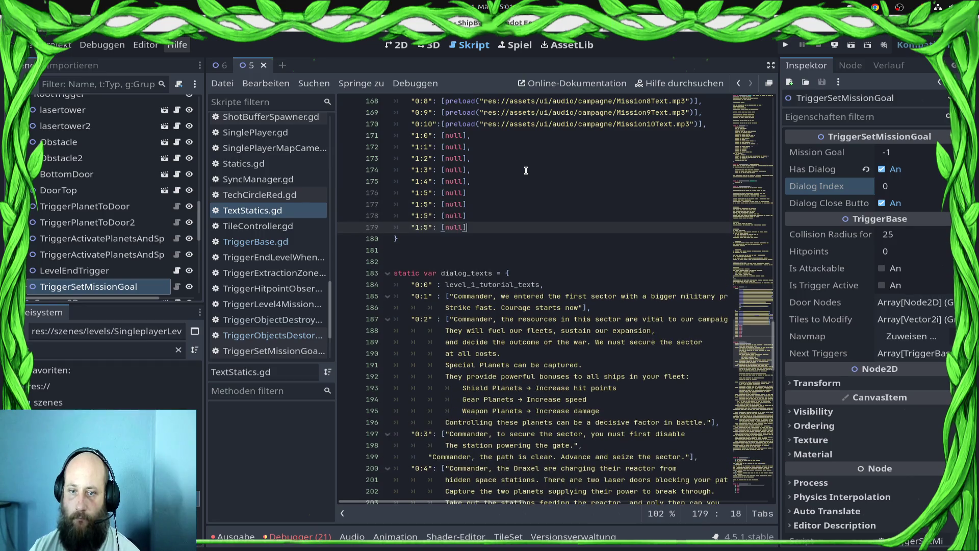
pyautogui.press('Left')
pyautogui.press('Left')
pyautogui.press('Left')
pyautogui.press('BackSpace')
pyautogui.write('6')
pyautogui.press('Down')
pyautogui.press('BackSpace')
pyautogui.write('7')
pyautogui.press('Down')
pyautogui.press('BackSpace')
pyautogui.write('8')
pyautogui.hotkey('ctrl', 'shift', 'd')
pyautogui.press('Left')
pyautogui.press('Delete')
pyautogui.write('9')
# Add the missing trailing commas to the new entries and save TextStatics.gd.
pyautogui.press('Up')
pyautogui.press('Up')
pyautogui.press('Up')
pyautogui.press('Down')
pyautogui.press('End')
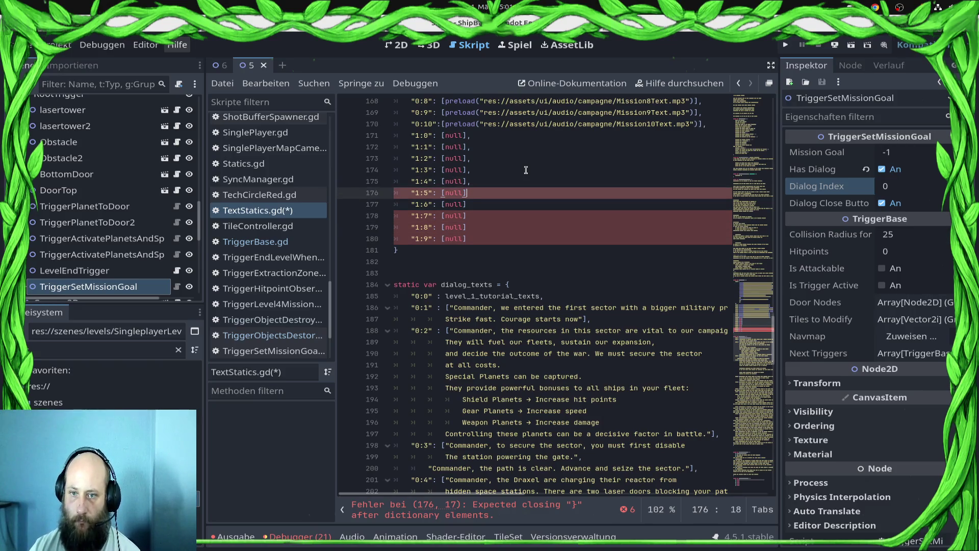
pyautogui.press('Down')
pyautogui.write('m')
pyautogui.press('BackSpace')
pyautogui.write(',')
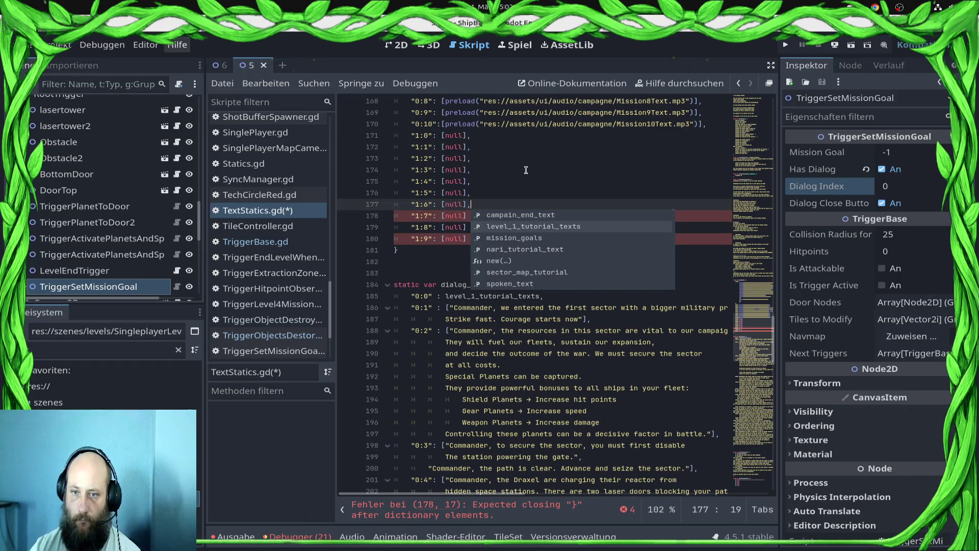
pyautogui.press('Escape')
pyautogui.press('Down')
pyautogui.press('End')
pyautogui.write(',')
pyautogui.press('Down')
pyautogui.press('End')
pyautogui.write(',')
pyautogui.press('Down')
pyautogui.press('End')
pyautogui.write(',')
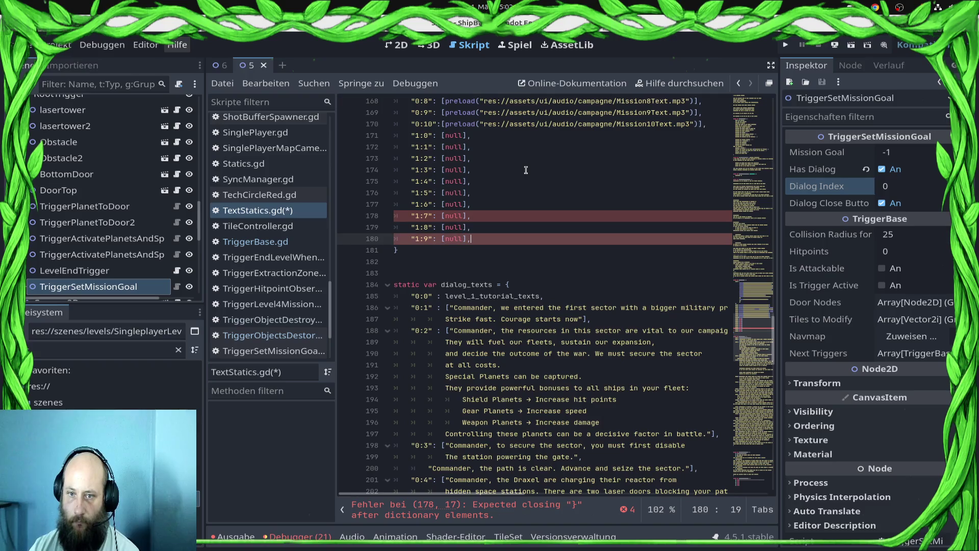
pyautogui.hotkey('ctrl', 's')
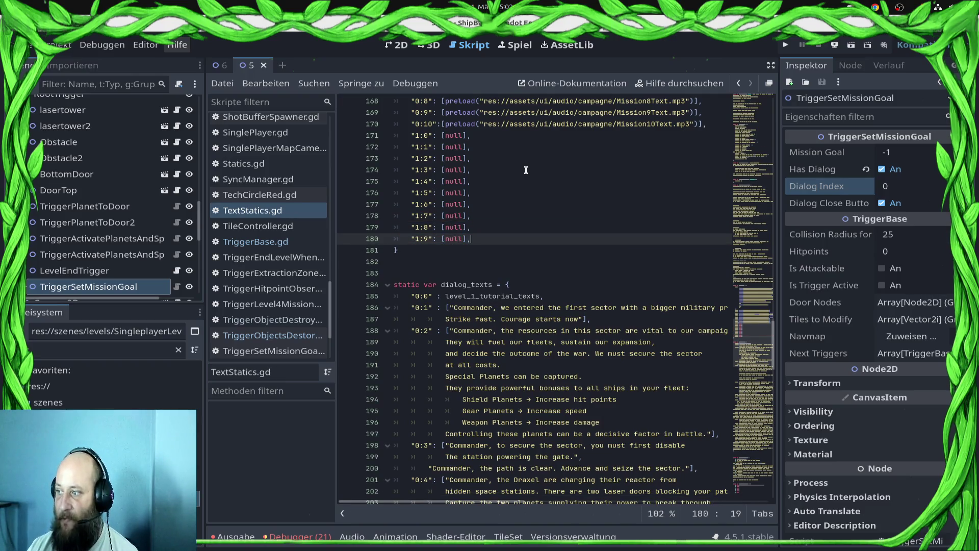
pyautogui.scroll(1, 532, 224)
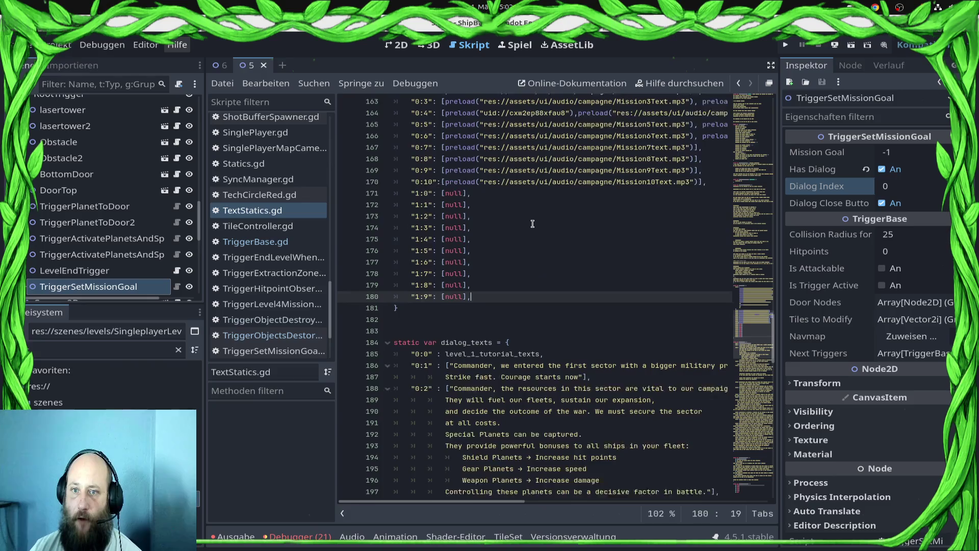
pyautogui.hotkey('ctrl', 's')
pyautogui.scroll(-4, 507, 208)
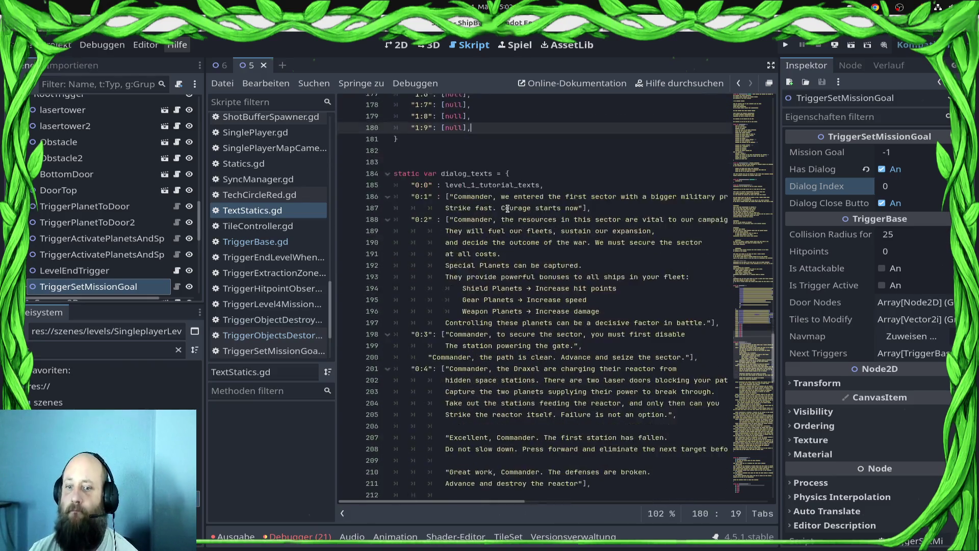
pyautogui.scroll(-20, 508, 208)
pyautogui.scroll(-1, 493, 258)
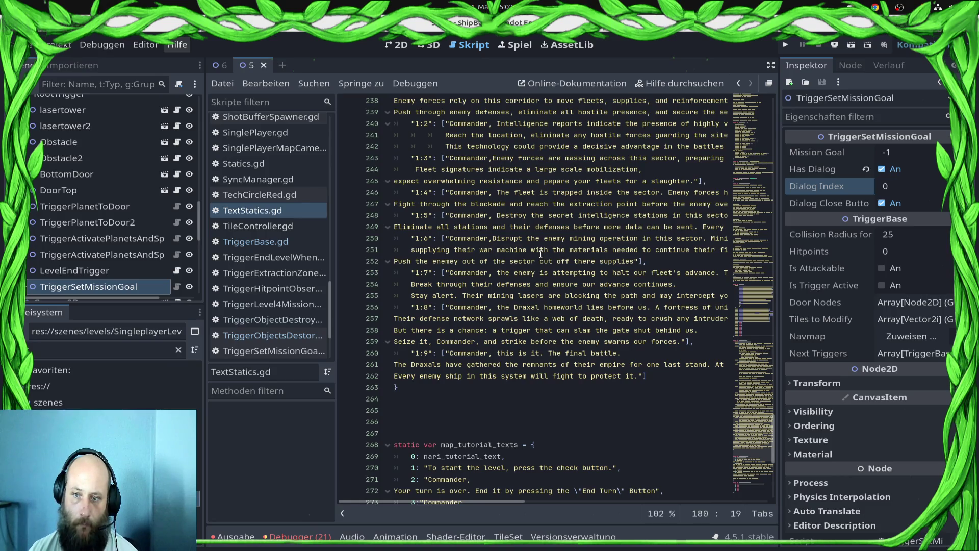
pyautogui.tripleClick(671, 229)
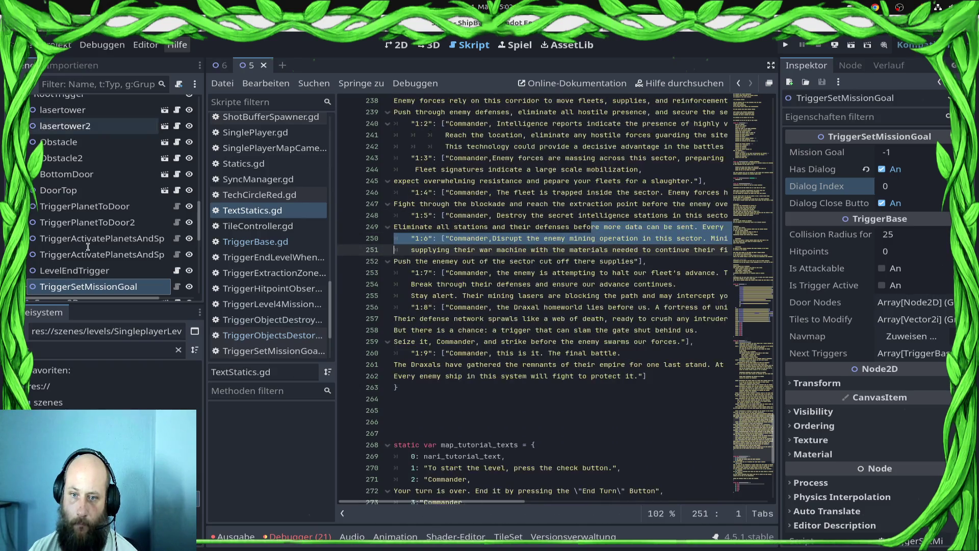
pyautogui.click(553, 272)
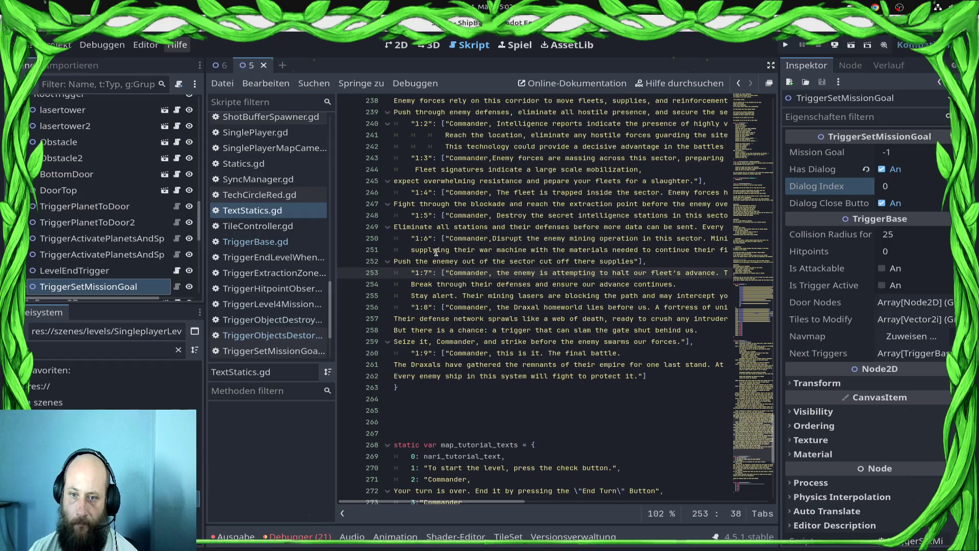
pyautogui.moveTo(405, 239); pyautogui.dragTo(685, 264)
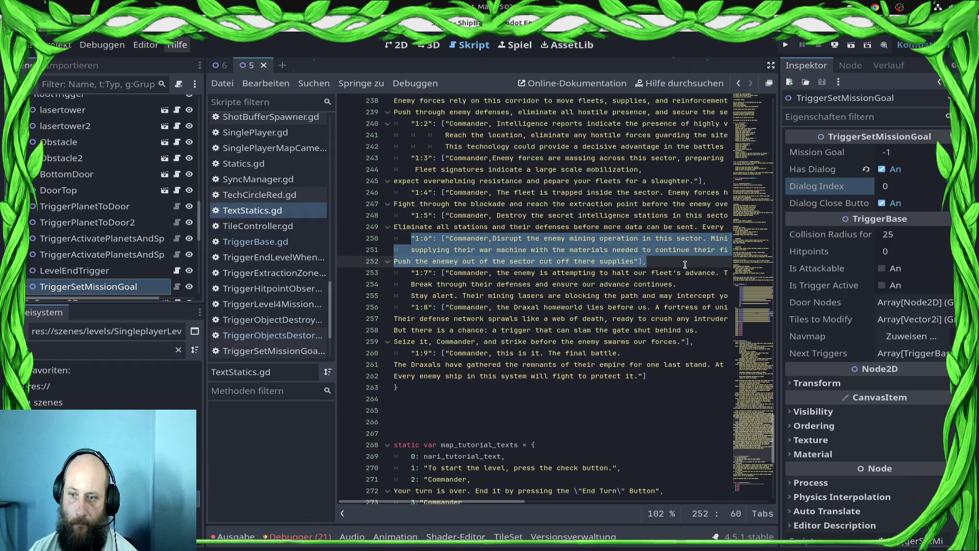
pyautogui.click(684, 264)
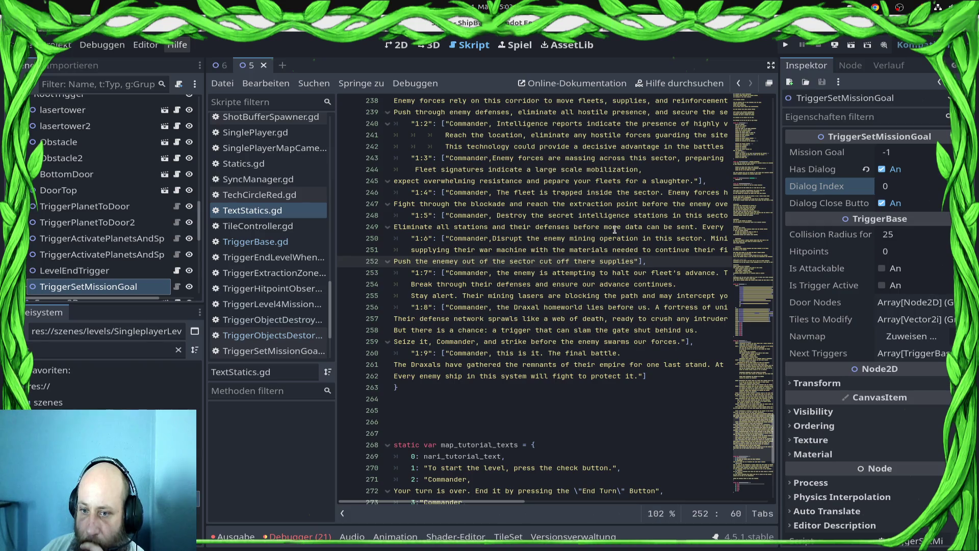
pyautogui.doubleClick(637, 297)
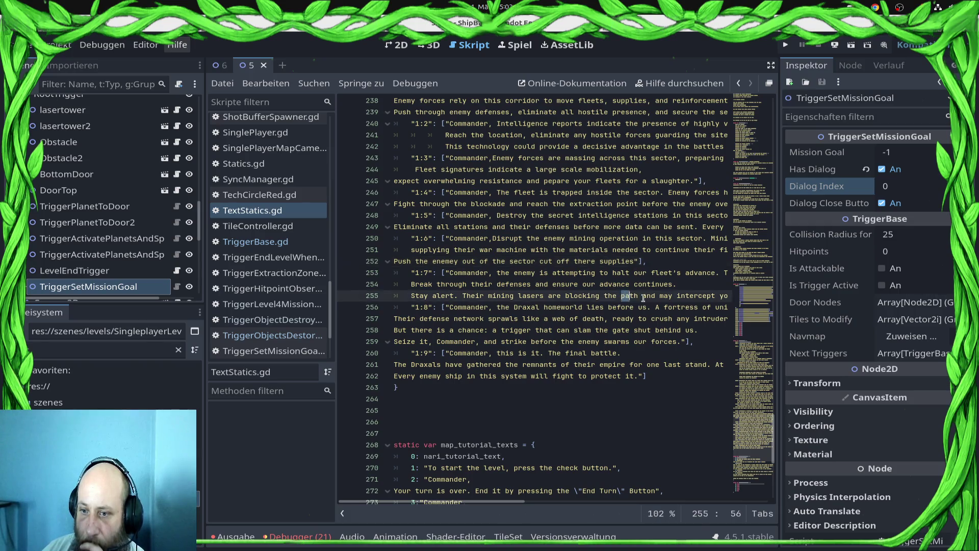
pyautogui.keyDown('shift'); pyautogui.click(419, 274); pyautogui.keyUp('shift')
pyautogui.moveTo(419, 275)
pyautogui.mouseDown()
pyautogui.moveTo(321, 306)
pyautogui.moveTo(371, 272)
pyautogui.mouseUp()
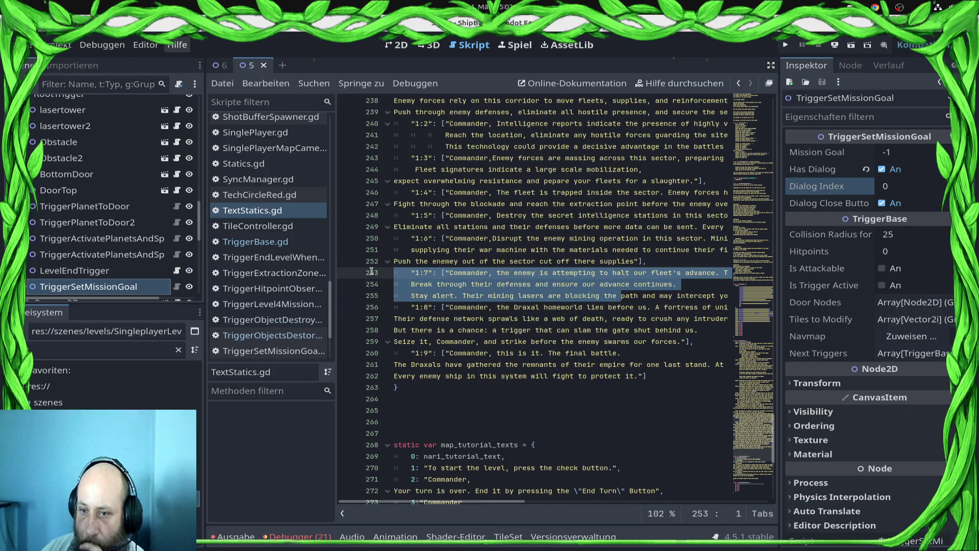
pyautogui.click(458, 247)
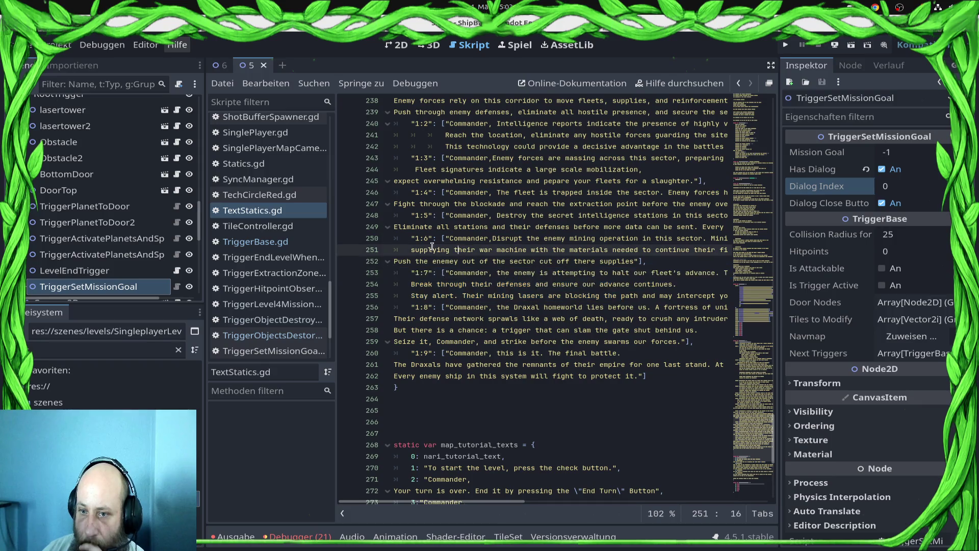
pyautogui.moveTo(419, 238)
pyautogui.mouseDown()
pyautogui.moveTo(507, 241)
pyautogui.moveTo(510, 252)
pyautogui.moveTo(357, 229)
pyautogui.moveTo(389, 244)
pyautogui.mouseUp()
pyautogui.click(411, 238)
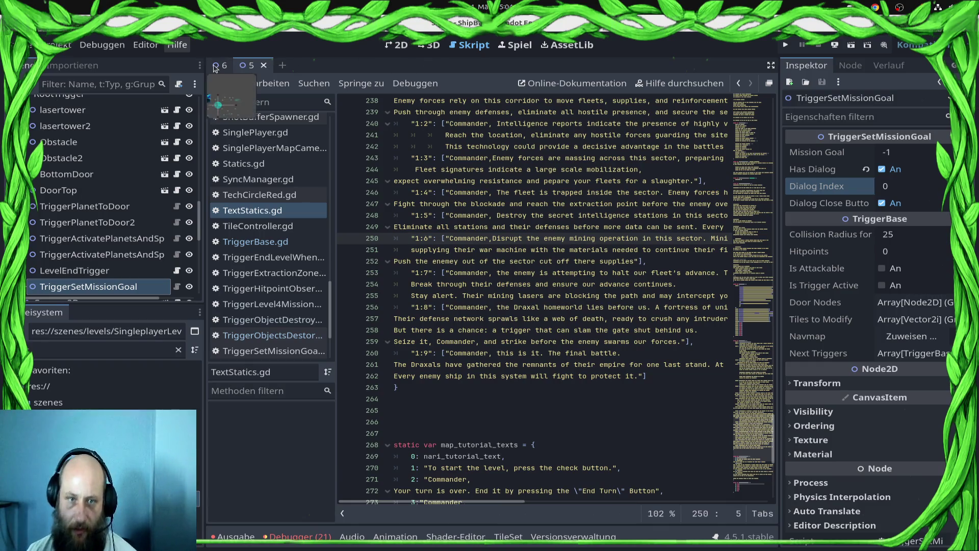
# In level 6, collapse the Obstacle2–5 and LaserStationMain nodes in the Scene tree.
pyautogui.click(222, 65)
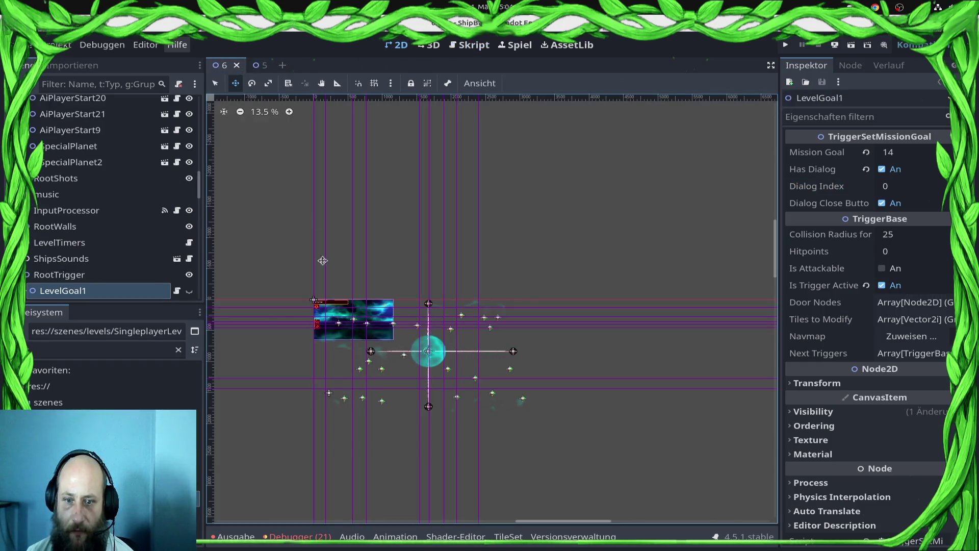
pyautogui.scroll(-10, 90, 236)
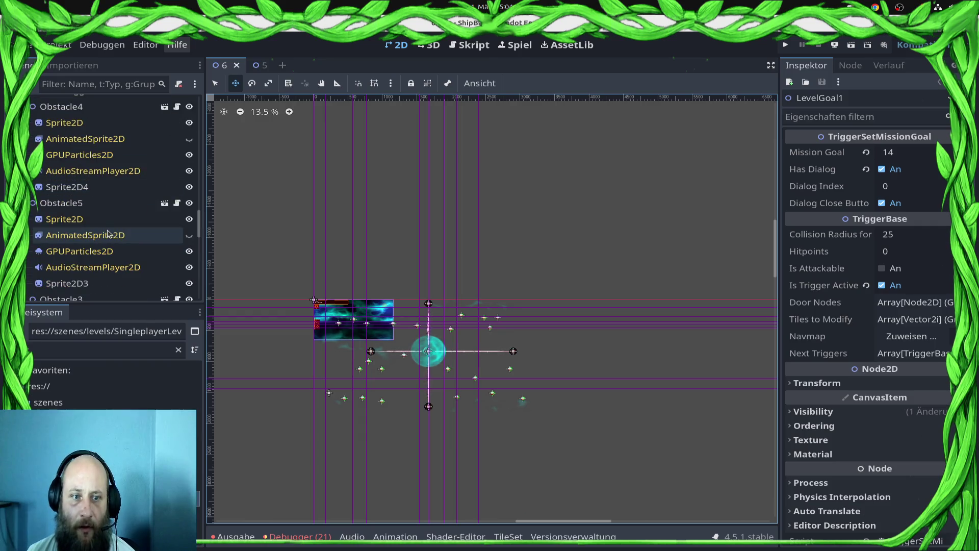
pyautogui.scroll(-2, 104, 230)
pyautogui.scroll(5, 102, 235)
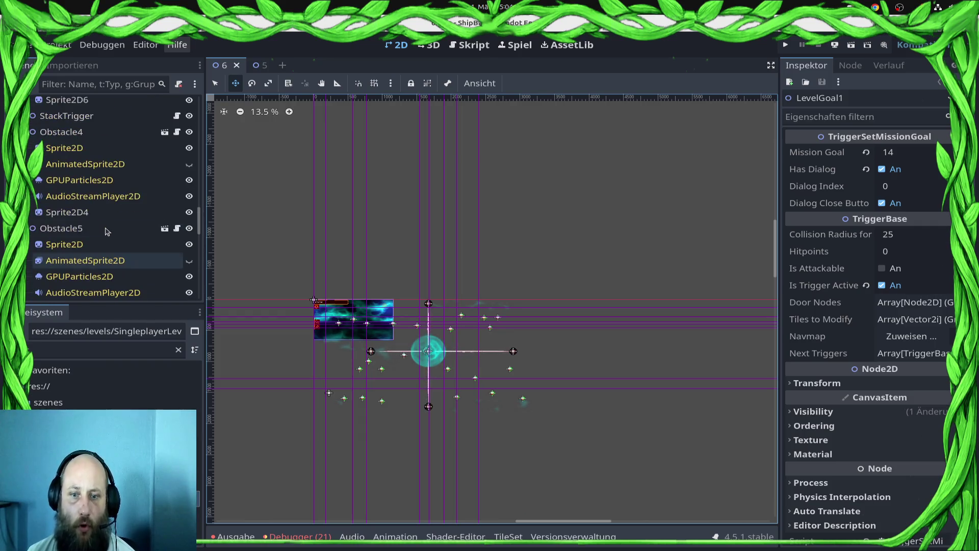
pyautogui.scroll(2, 43, 181)
pyautogui.click(28, 182)
pyautogui.click(29, 199)
pyautogui.click(30, 215)
pyautogui.click(29, 231)
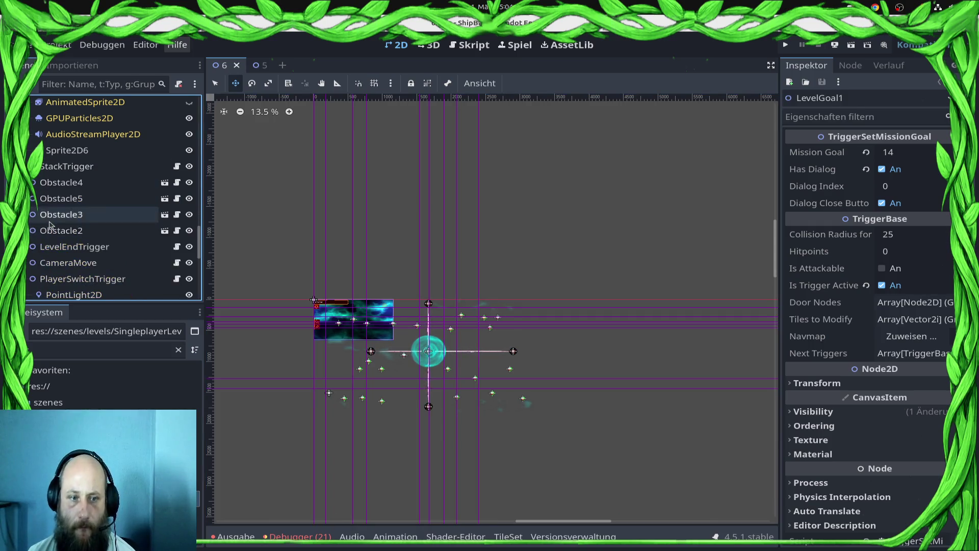
pyautogui.scroll(3, 51, 225)
pyautogui.click(29, 197)
# Select the nodes from LevelGoal1 to ActivatePlanetTrigger2 and bring up their context menu.
pyautogui.click(81, 199)
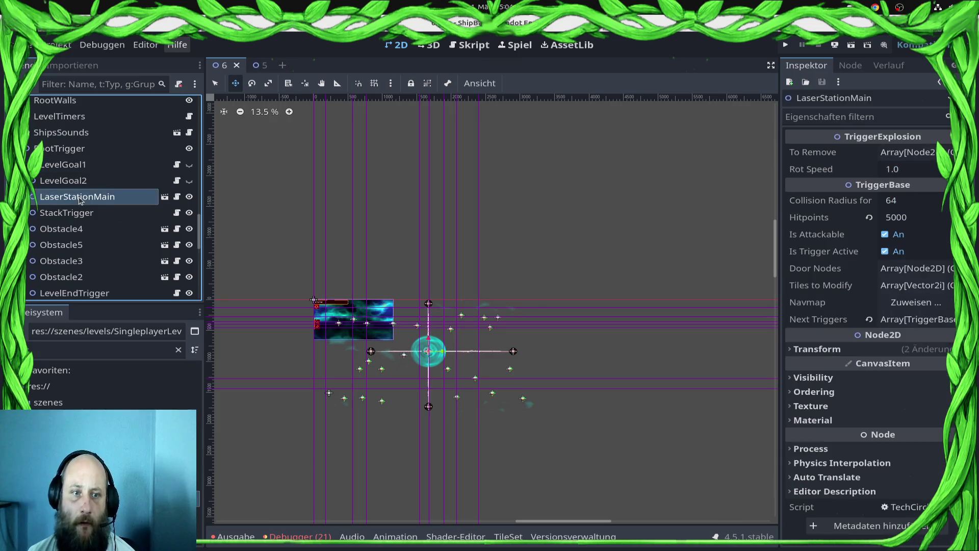
pyautogui.click(80, 164)
pyautogui.scroll(-3, 97, 204)
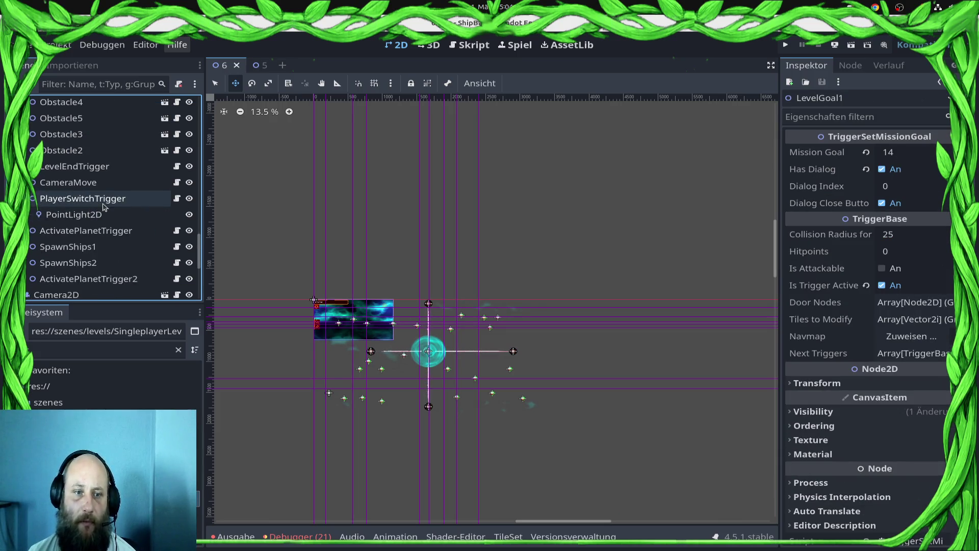
pyautogui.scroll(-1, 104, 221)
pyautogui.keyDown('shift'); pyautogui.click(82, 254); pyautogui.keyUp('shift')
pyautogui.rightClick(82, 253)
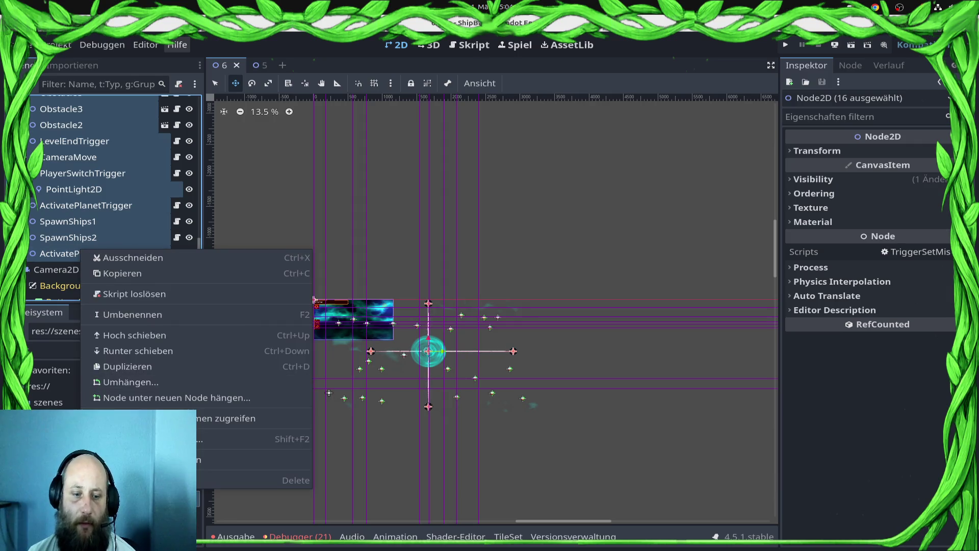
# Delete the selected trigger, obstacle and spawner nodes with Löschen, confirm, and save level 6.
pyautogui.click(184, 480)
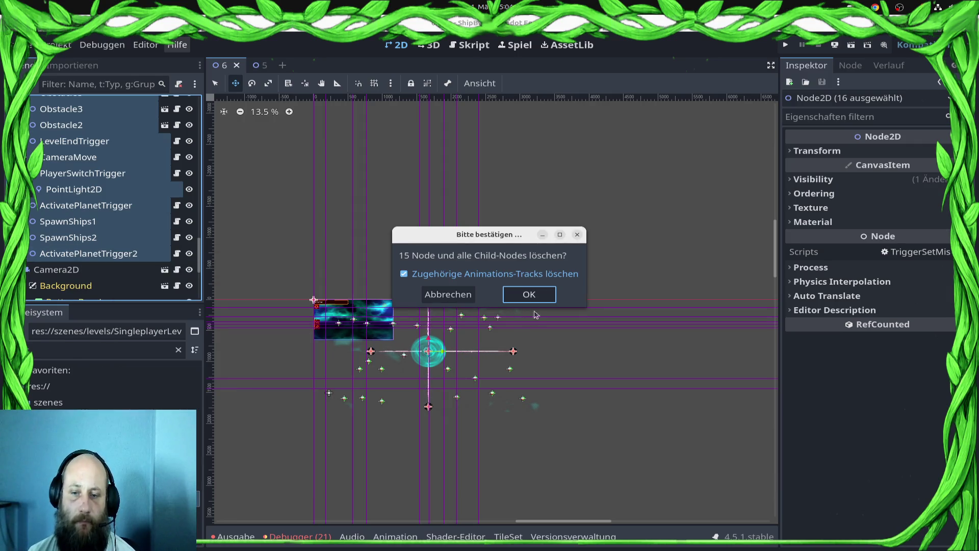
pyautogui.click(526, 293)
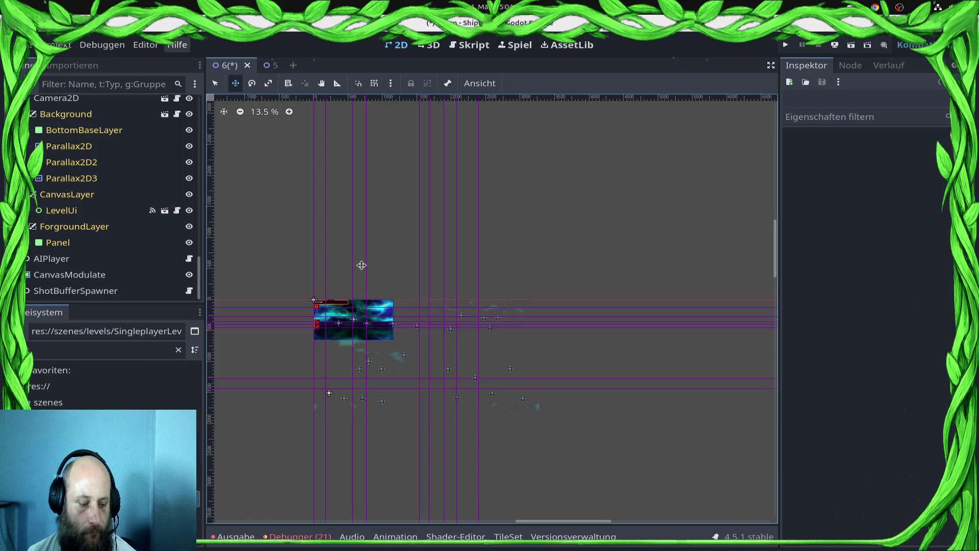
pyautogui.hotkey('ctrl', 's')
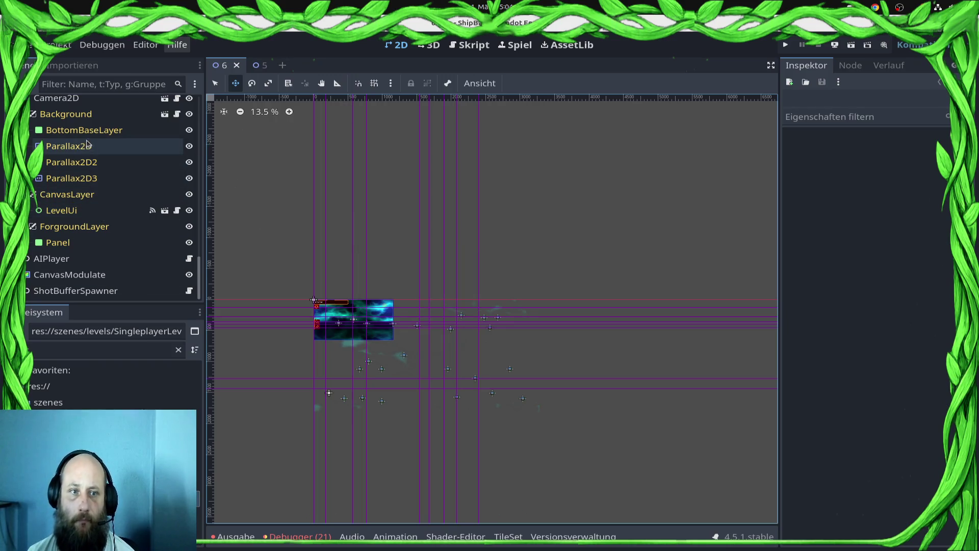
# Quick-load level2.tres as the BottomBaseLayer's Material.
pyautogui.click(91, 145)
pyautogui.click(93, 131)
pyautogui.click(918, 335)
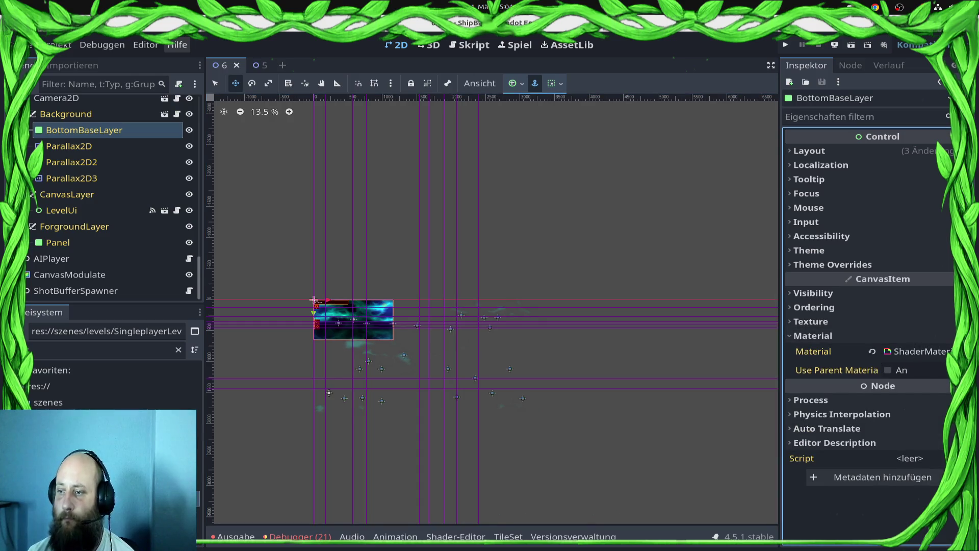
pyautogui.click(944, 351)
pyautogui.click(867, 414)
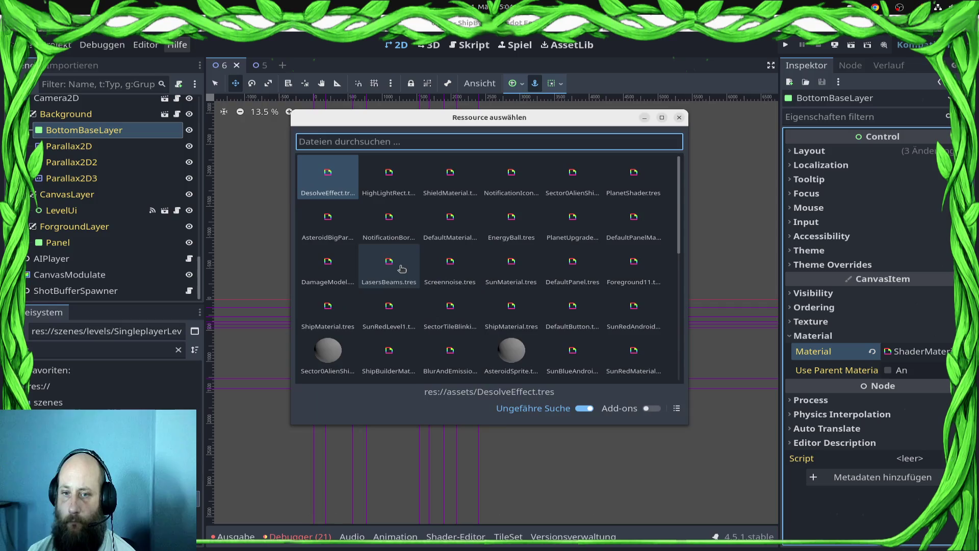
pyautogui.write('level')
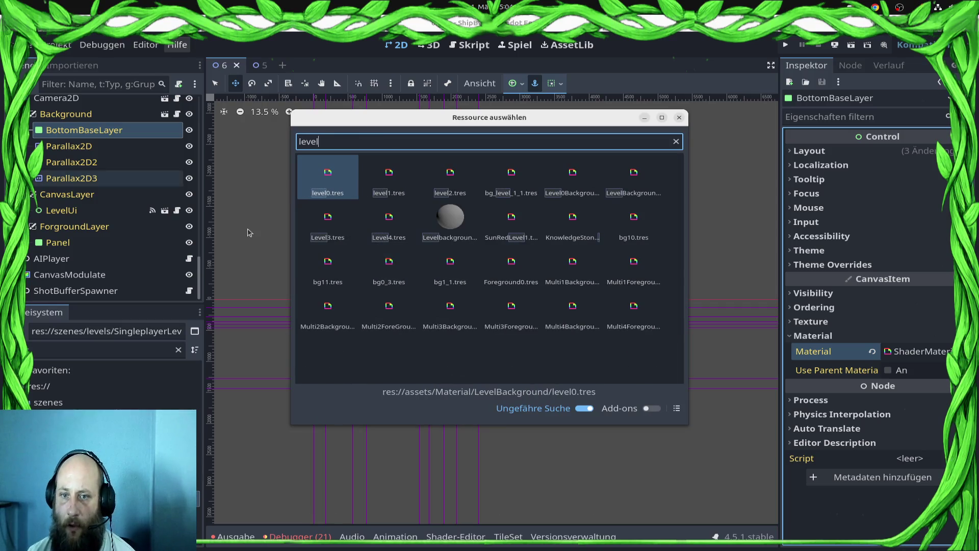
pyautogui.doubleClick(450, 176)
pyautogui.scroll(10, 329, 352)
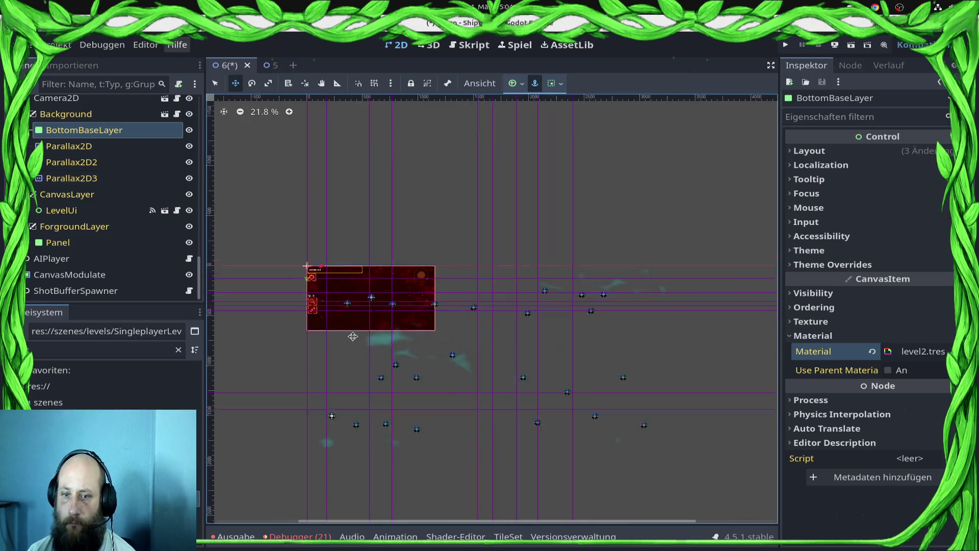
# Expand level2.tres's shader parameters, then open the 2.tscn scene.
pyautogui.click(910, 351)
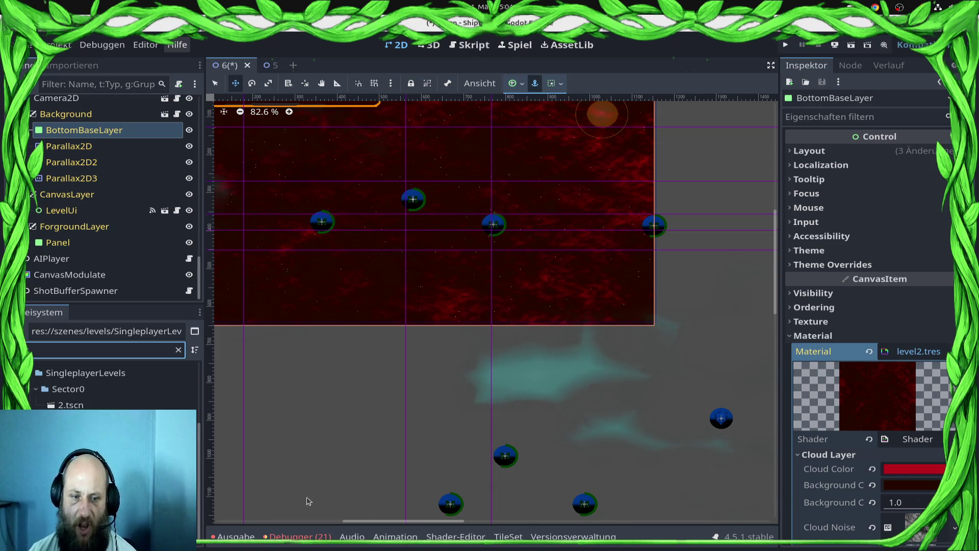
pyautogui.click(101, 406)
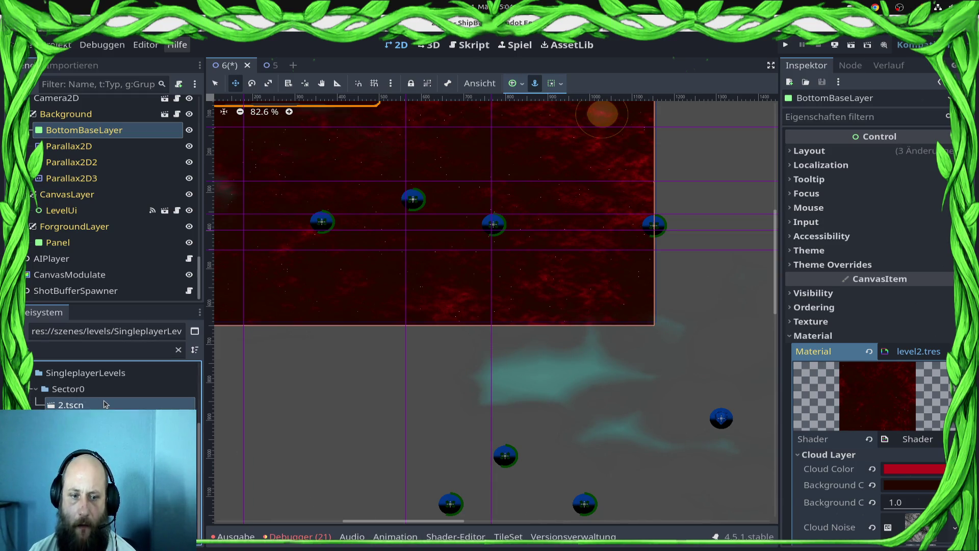
pyautogui.doubleClick(104, 404)
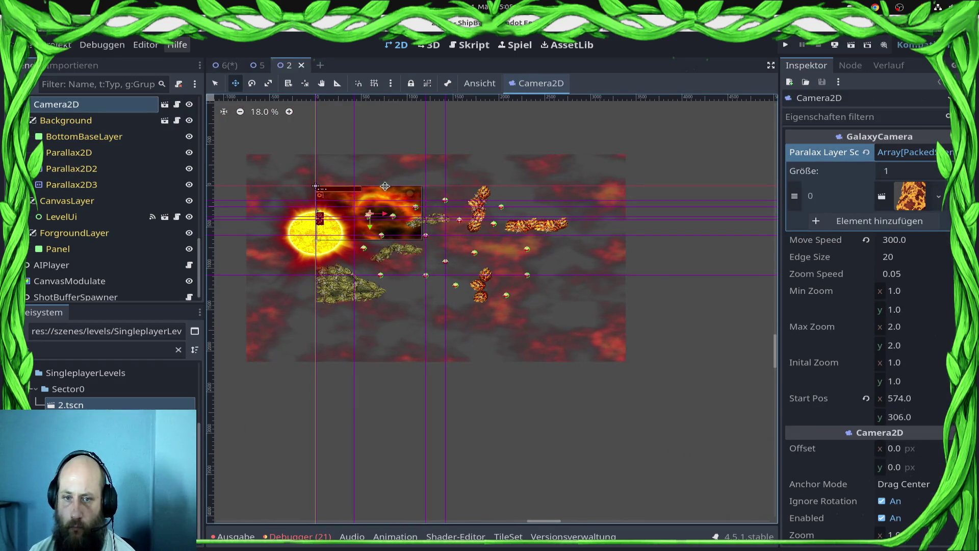
# Confirm scene 2's BottomBaseLayer uses Level4.tres, then reopen level 6's layer Material options.
pyautogui.scroll(-10, 813, 284)
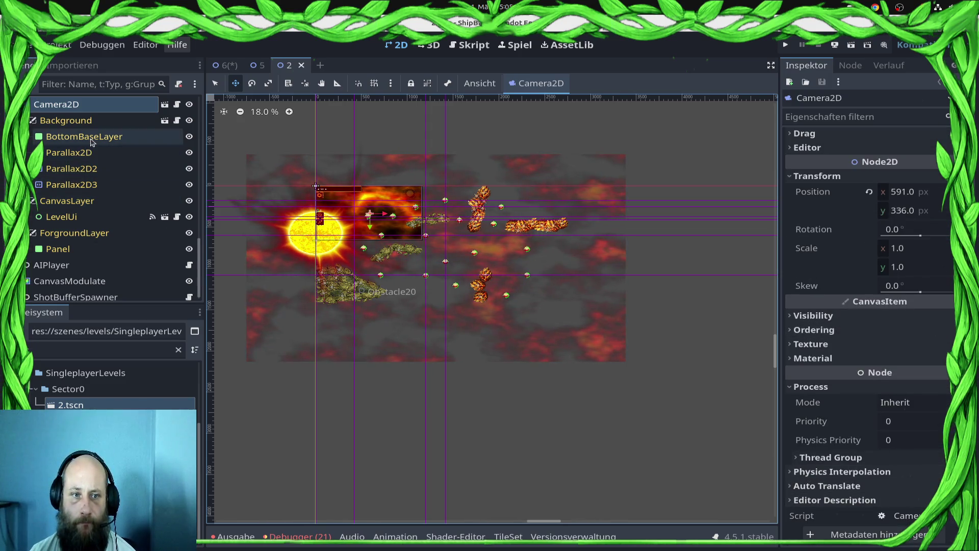
pyautogui.click(117, 137)
pyautogui.click(917, 339)
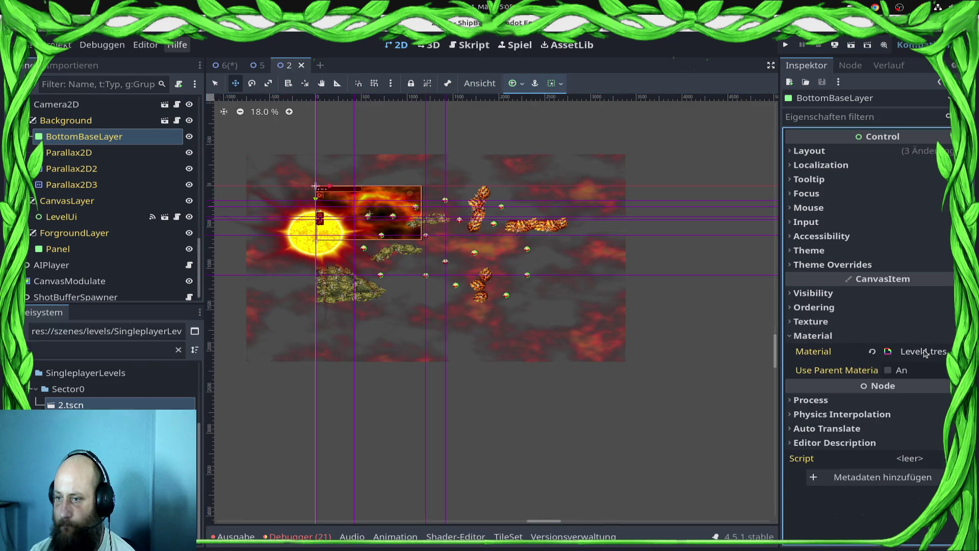
pyautogui.click(224, 65)
pyautogui.click(945, 356)
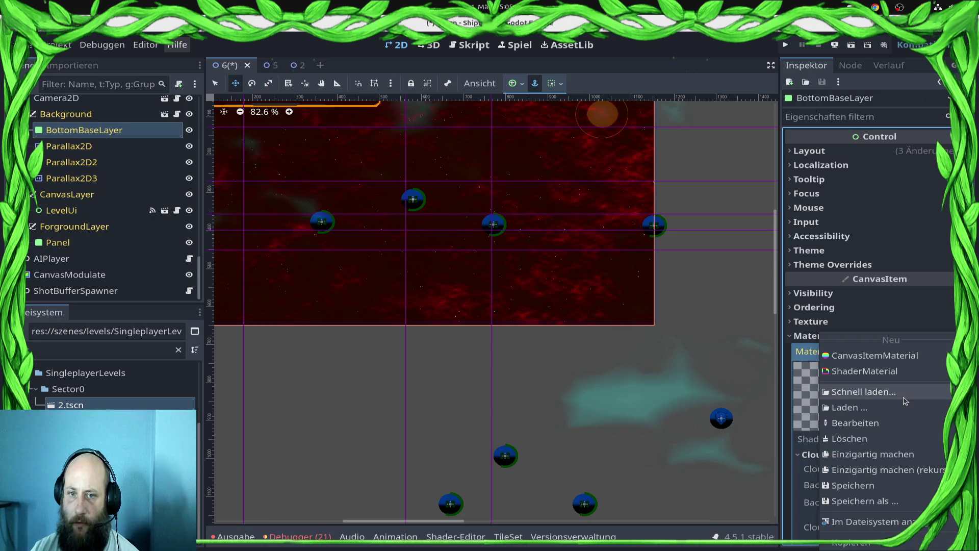
# Apply the fiery Level4.tres material to level 6's background and save.
pyautogui.press('Escape')
pyautogui.scroll(-4, 566, 307)
pyautogui.hotkey('ctrl', 's')
# Delete the 39 planet nodes from PlanetStartPlayer to SpecialPlanet2 and save level 6.
pyautogui.scroll(-6, 576, 323)
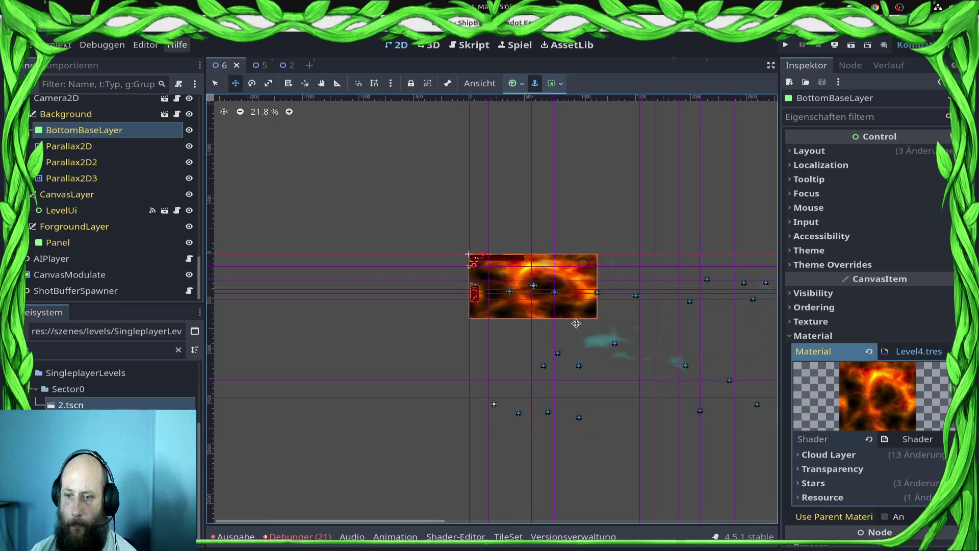
pyautogui.scroll(20, 159, 170)
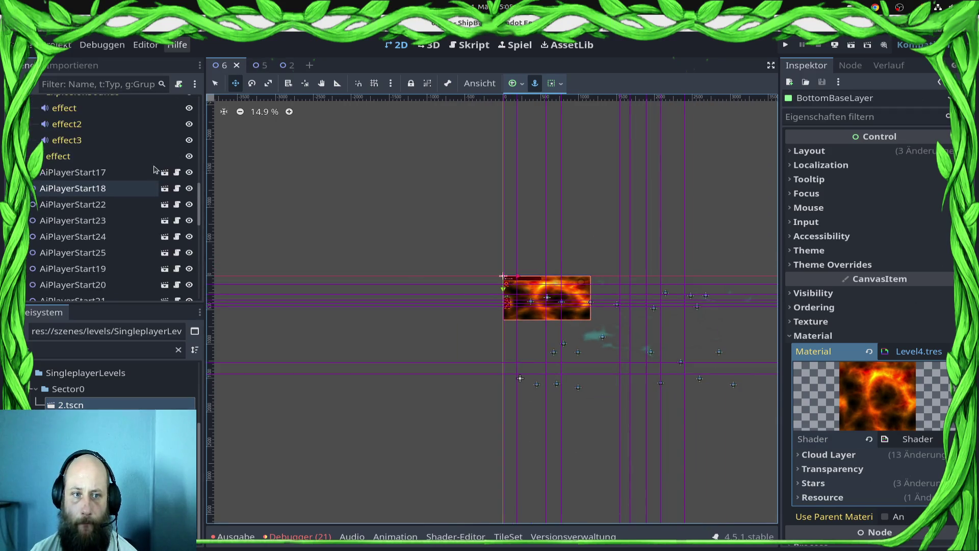
pyautogui.scroll(5, 148, 169)
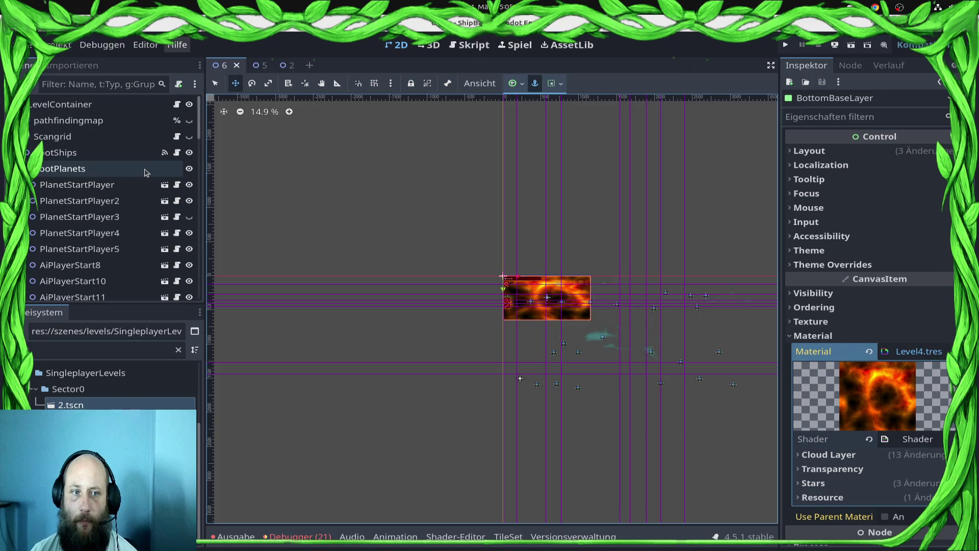
pyautogui.click(122, 192)
pyautogui.scroll(-3, 122, 200)
pyautogui.scroll(-10, 123, 200)
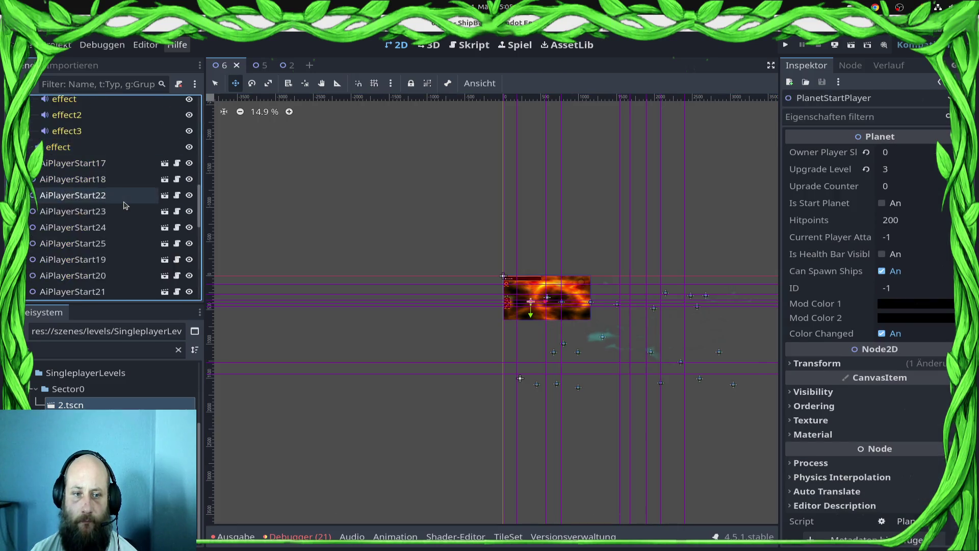
pyautogui.keyDown('shift'); pyautogui.click(123, 213); pyautogui.keyUp('shift')
pyautogui.press('Delete')
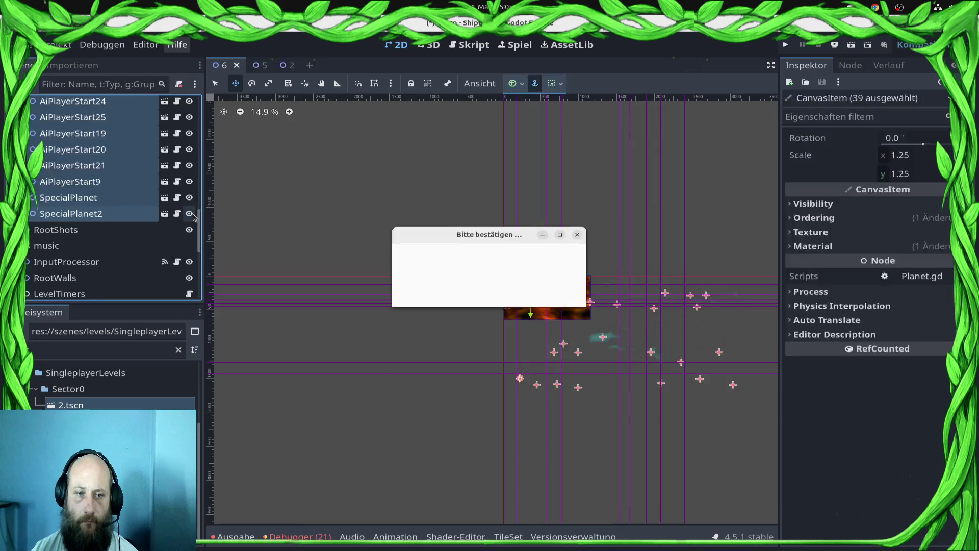
pyautogui.press('Return')
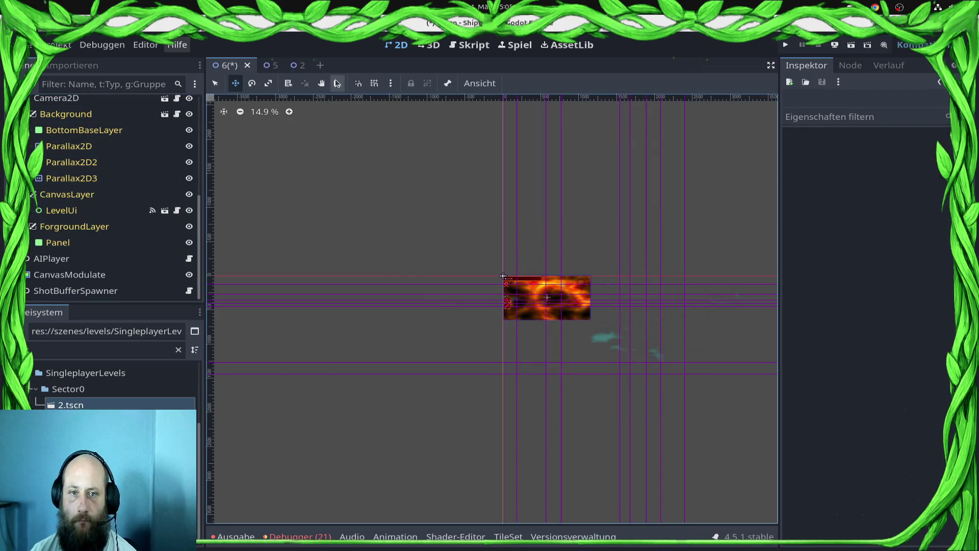
pyautogui.hotkey('ctrl', 's')
pyautogui.click(296, 66)
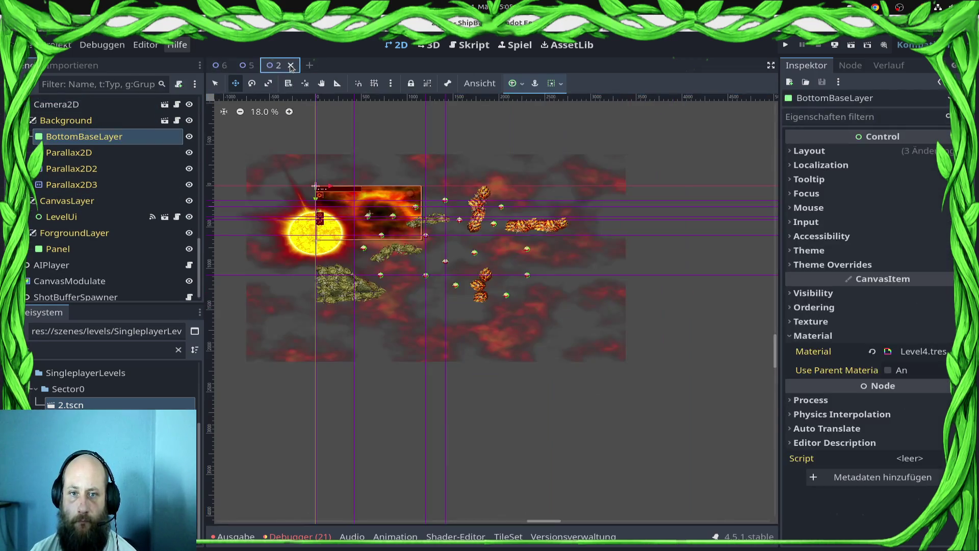
# Save scene 2's Panel shader material as res://assets/Material/level2foreground.tres and save the scene.
pyautogui.click(97, 249)
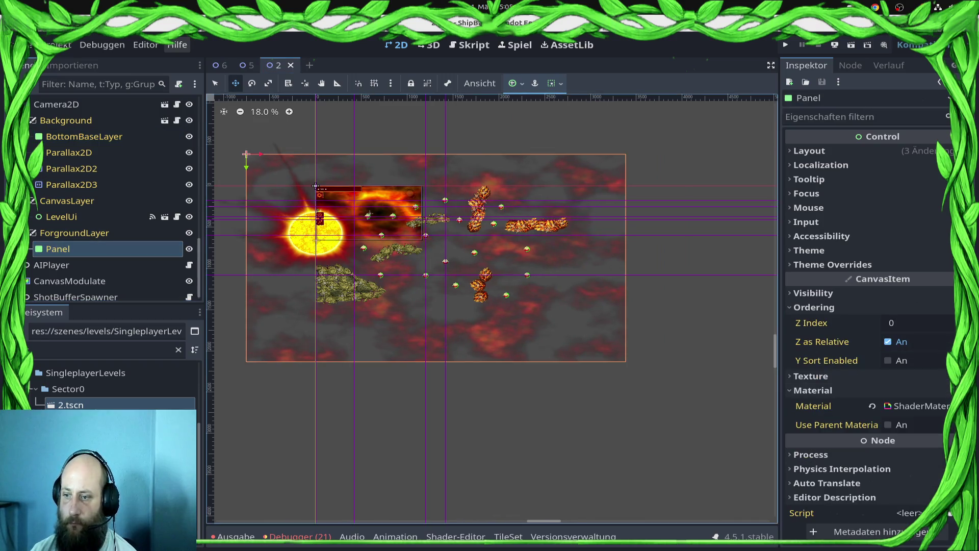
pyautogui.click(921, 406)
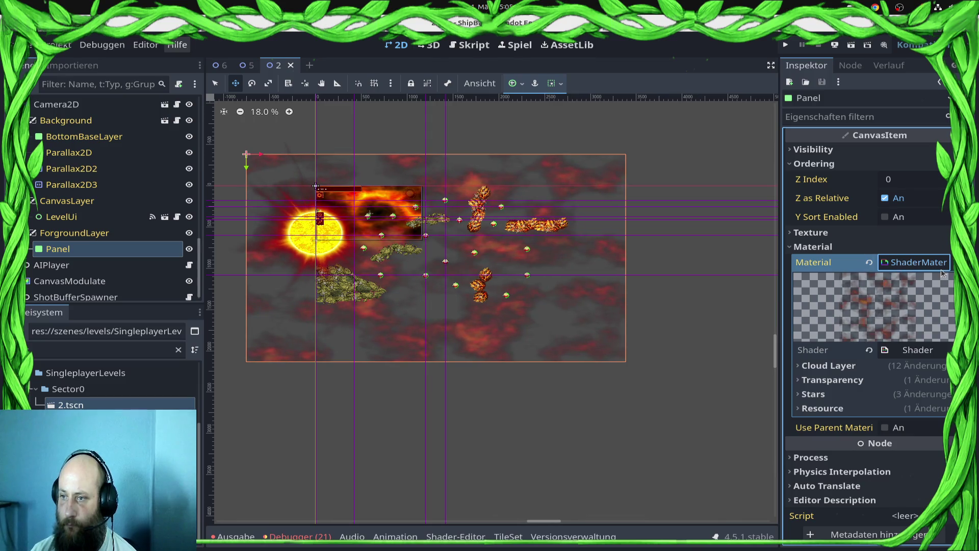
pyautogui.click(951, 262)
pyautogui.click(890, 441)
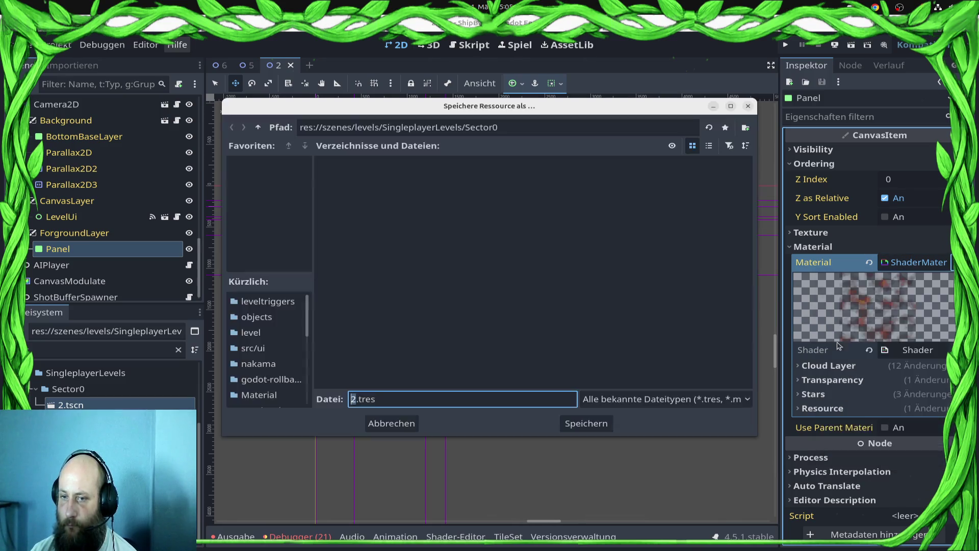
pyautogui.write('level')
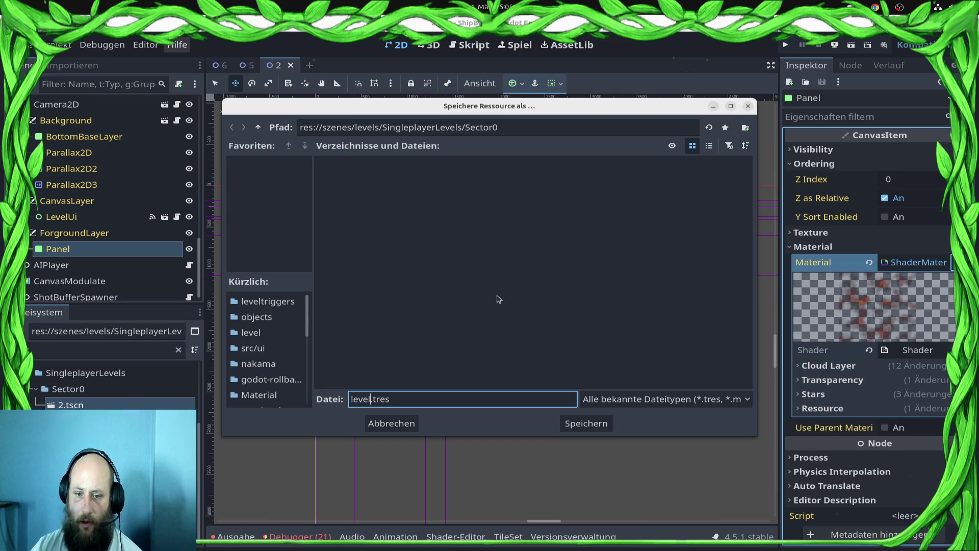
pyautogui.write('2foreground')
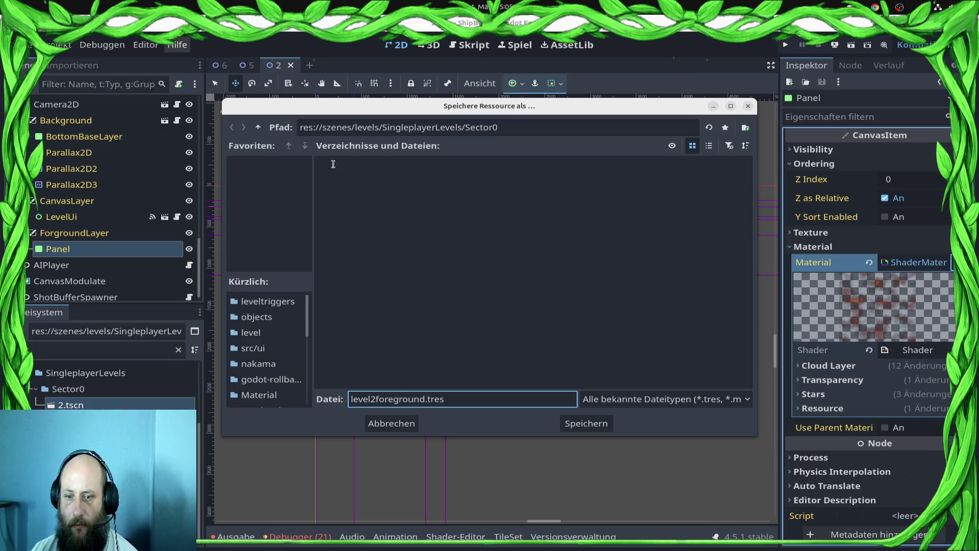
pyautogui.click(258, 127)
pyautogui.click(258, 127)
pyautogui.click(258, 127)
pyautogui.click(259, 127)
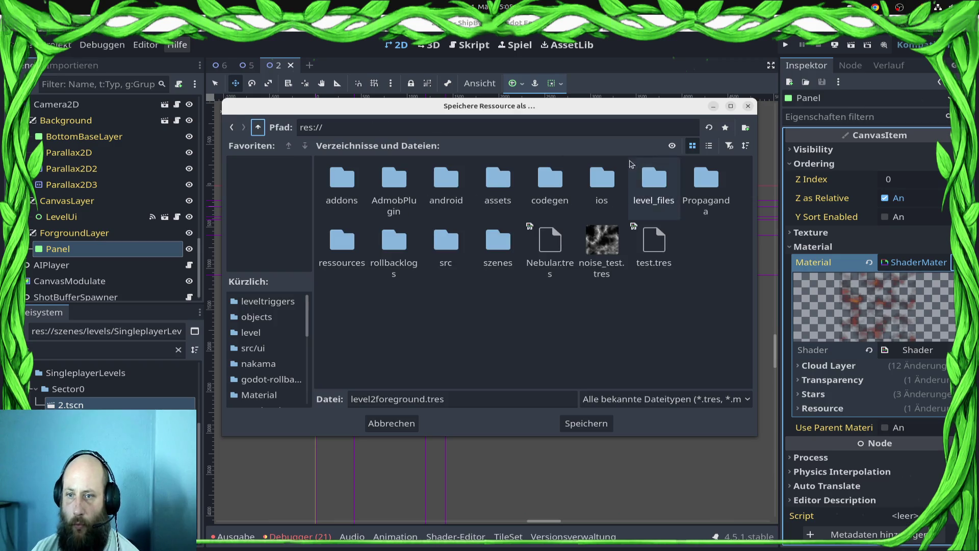
pyautogui.doubleClick(484, 192)
pyautogui.doubleClick(706, 190)
pyautogui.click(590, 420)
pyautogui.hotkey('ctrl', 's')
pyautogui.click(228, 65)
pyautogui.scroll(-3, 898, 381)
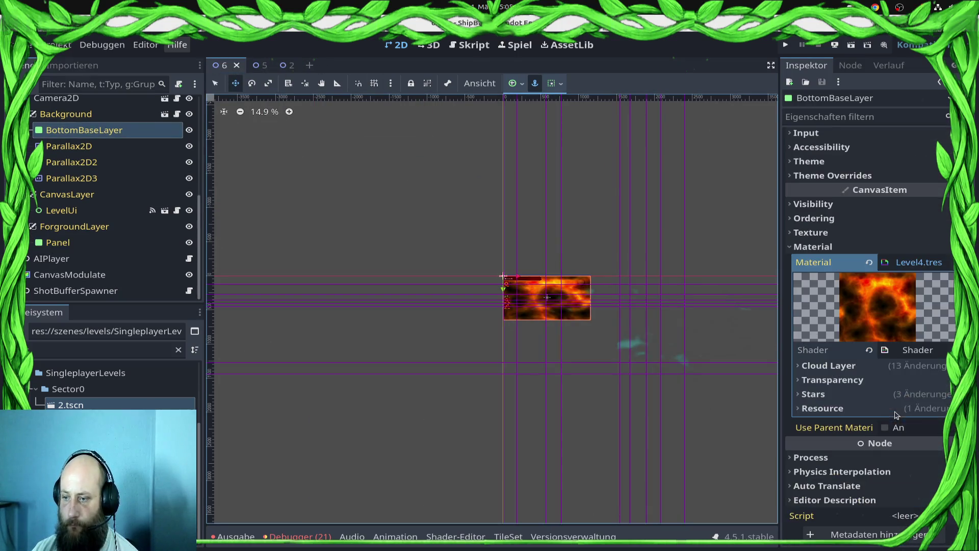
# Assign level2foreground.tres to level 6's Panel Material slot.
pyautogui.click(92, 244)
pyautogui.click(888, 337)
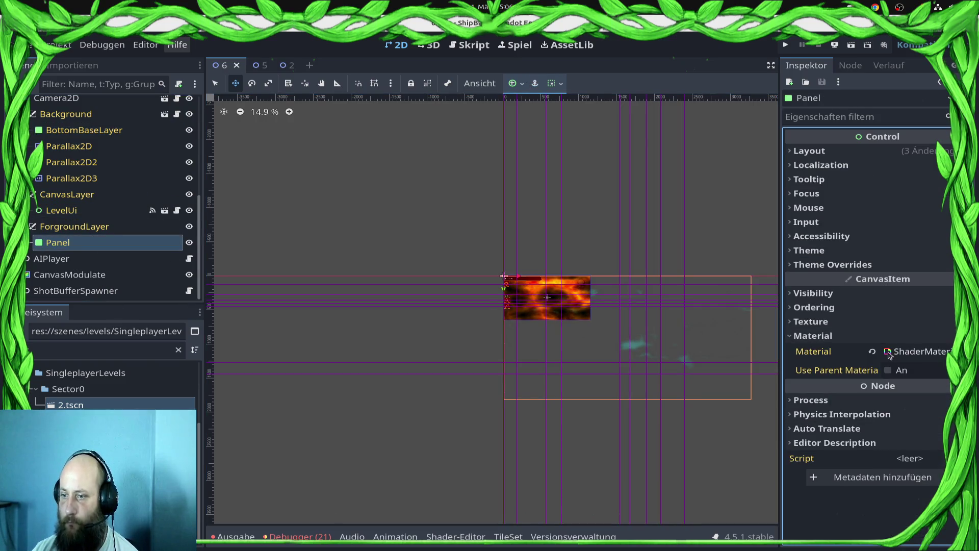
pyautogui.rightClick(913, 353)
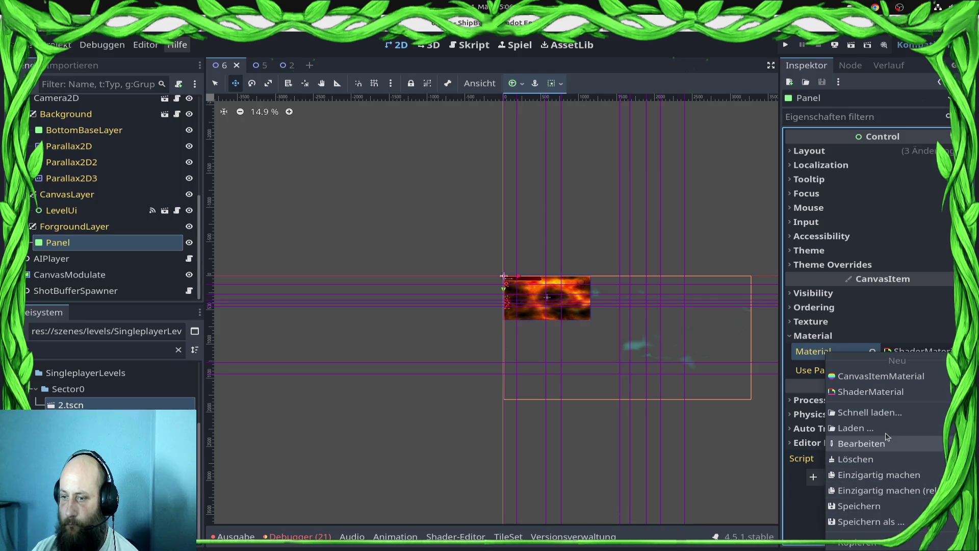
pyautogui.press('Escape')
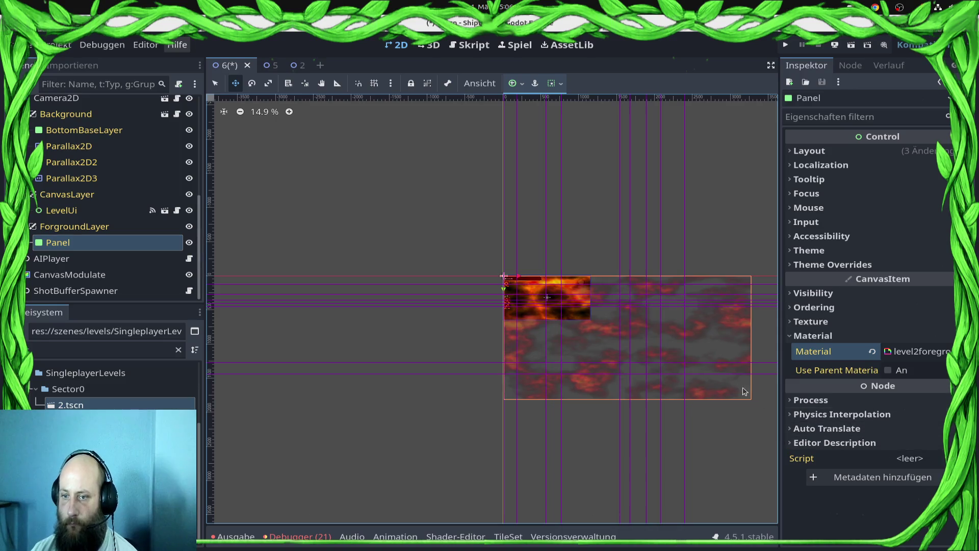
pyautogui.scroll(-1, 643, 365)
pyautogui.moveTo(643, 365); pyautogui.dragTo(561, 352)
pyautogui.scroll(5, 93, 124)
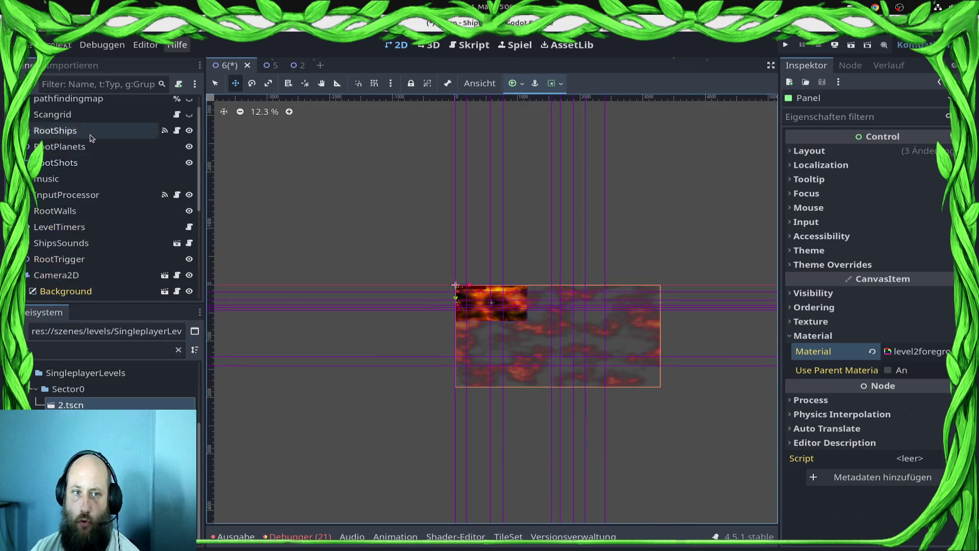
# Make the pathfinding tilemap layer visible.
pyautogui.click(93, 121)
pyautogui.click(189, 120)
pyautogui.scroll(4, 510, 217)
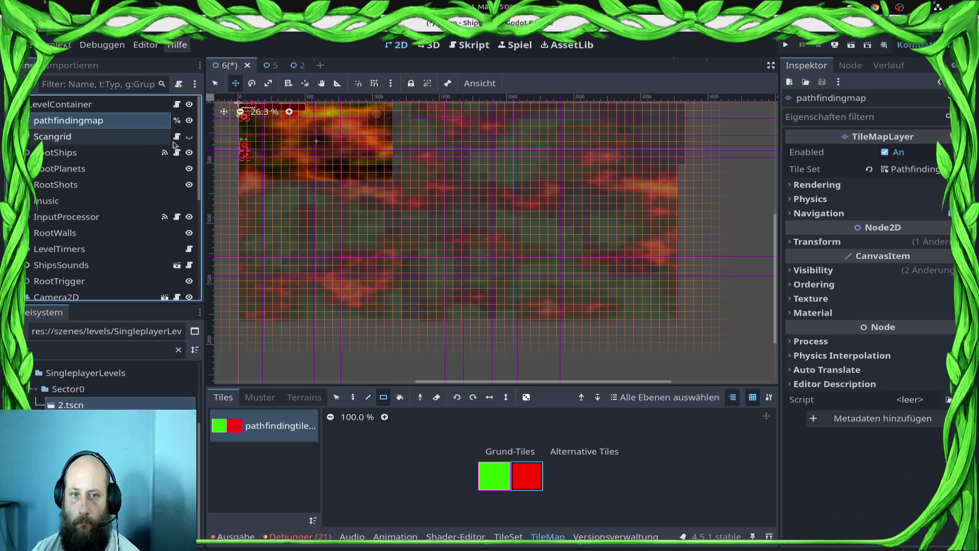
# Set the CanvasModulate colour to white (ffffff).
pyautogui.click(519, 488)
pyautogui.scroll(-5, 102, 204)
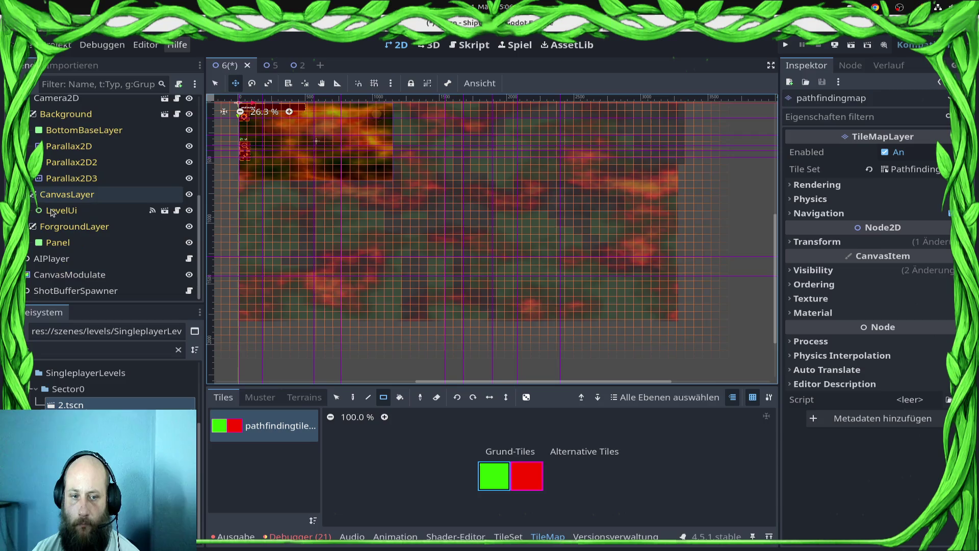
pyautogui.click(69, 274)
pyautogui.click(911, 151)
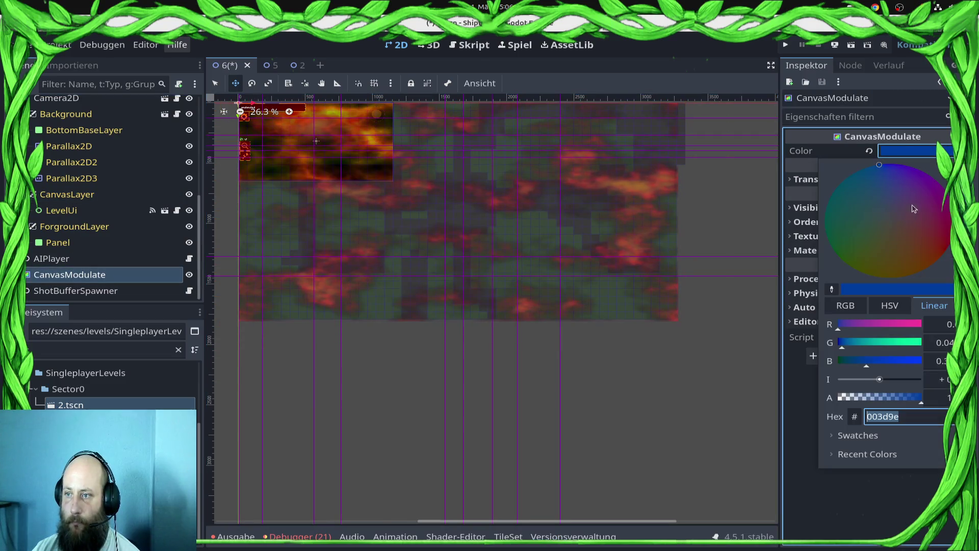
pyautogui.write('ffffff')
pyautogui.press('Return')
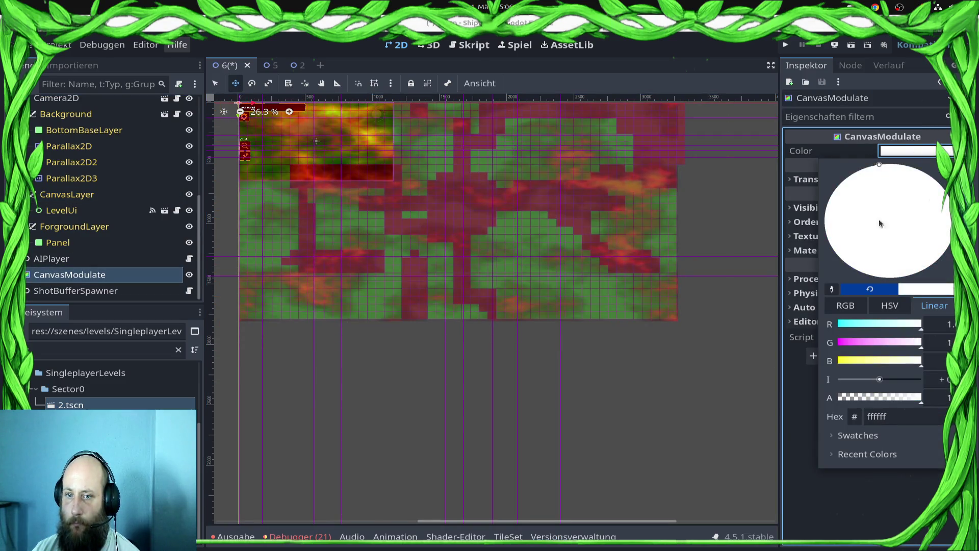
pyautogui.press('Escape')
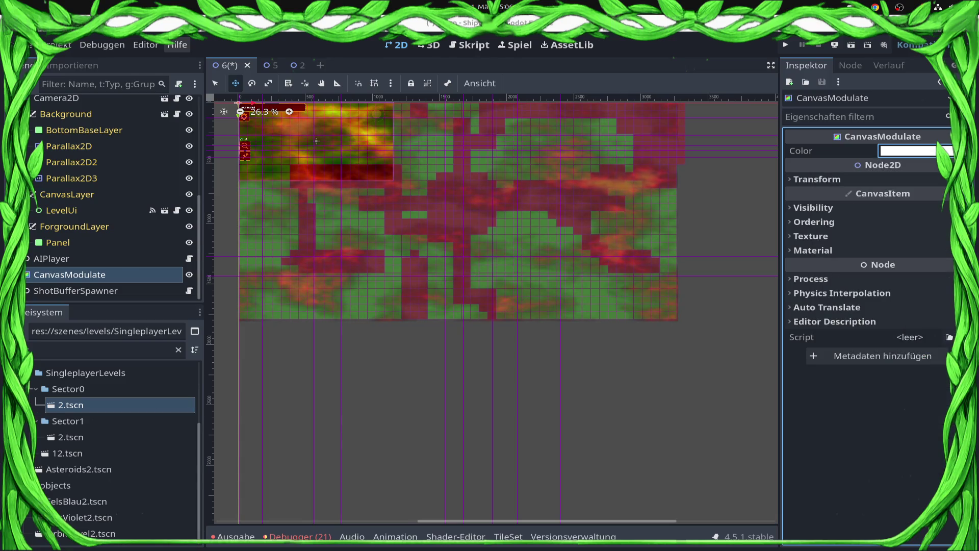
# Reselect the pathfinding tilemap layer and pick the red tile for painting.
pyautogui.scroll(5, 100, 136)
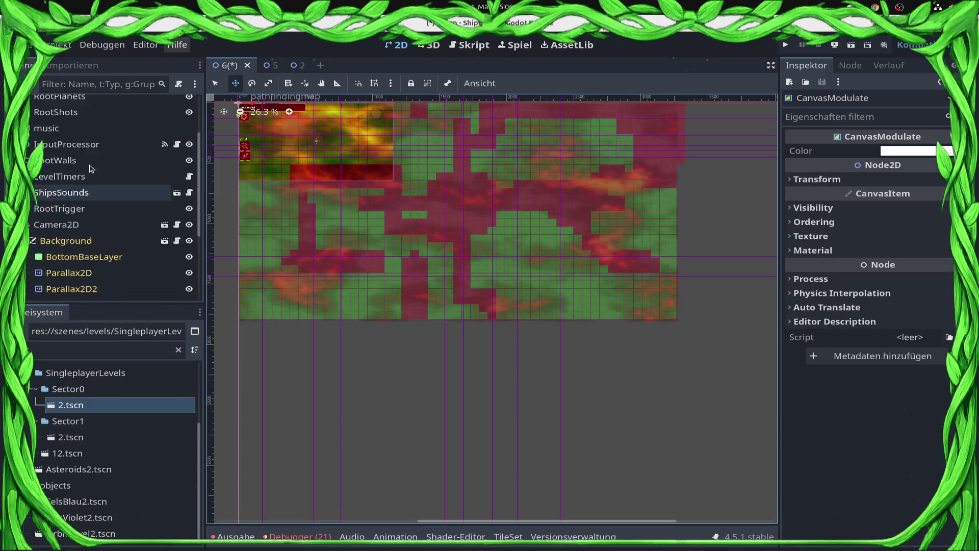
pyautogui.click(69, 121)
pyautogui.click(527, 476)
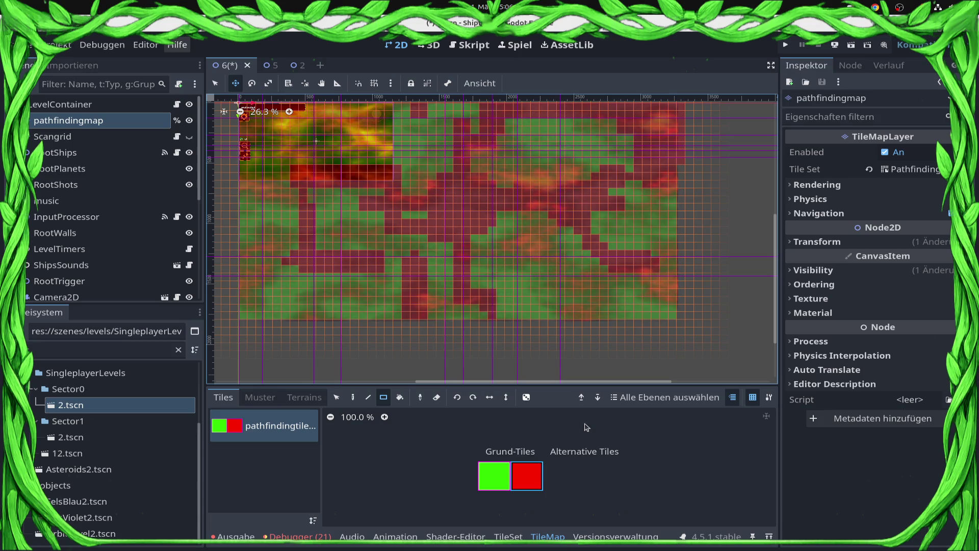
# Paint the whole pathfinding tile map with the green tile.
pyautogui.click(504, 478)
pyautogui.moveTo(280, 128)
pyautogui.mouseDown()
pyautogui.moveTo(374, 179)
pyautogui.moveTo(648, 294)
pyautogui.moveTo(654, 306)
pyautogui.mouseUp()
pyautogui.scroll(-1, 324, 143)
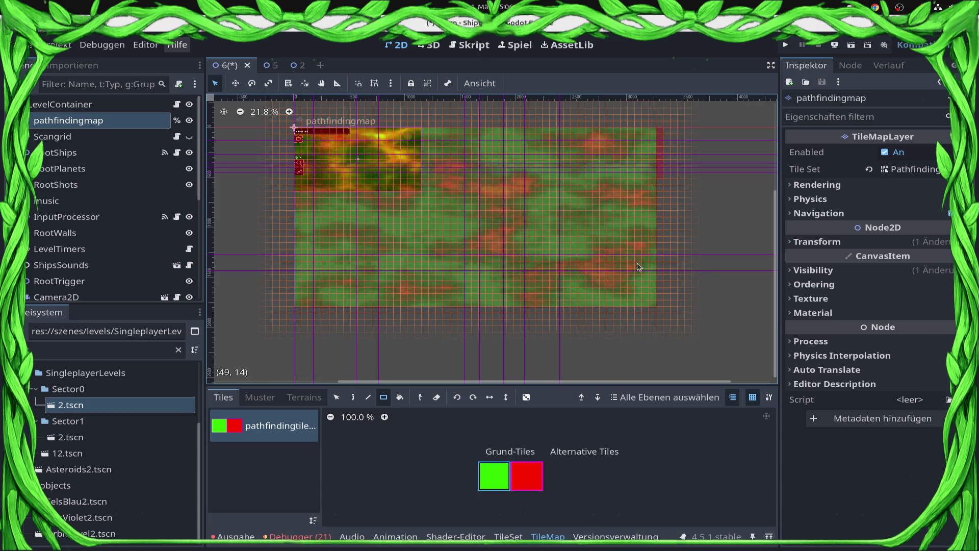
# Erase the red tile column along the map's right edge.
pyautogui.click(437, 398)
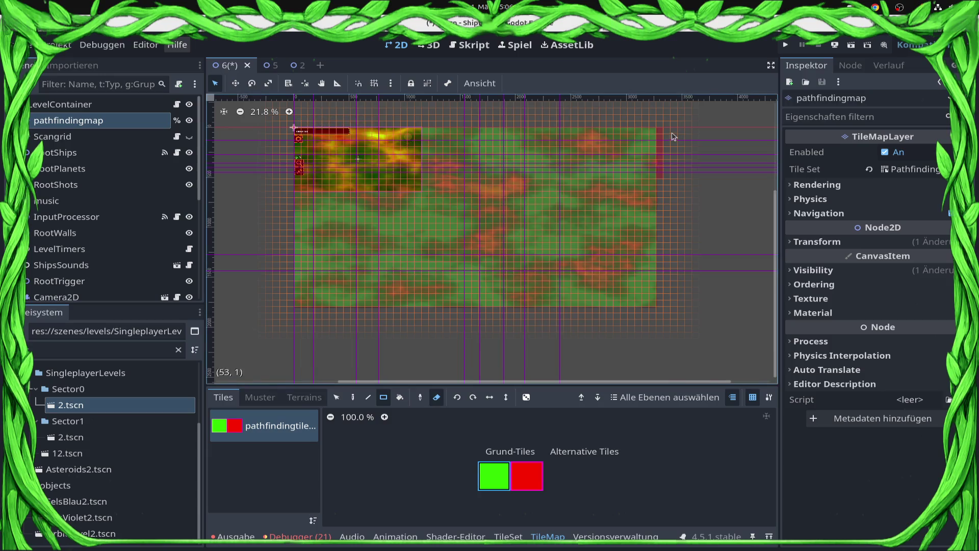
pyautogui.moveTo(666, 110); pyautogui.dragTo(679, 199)
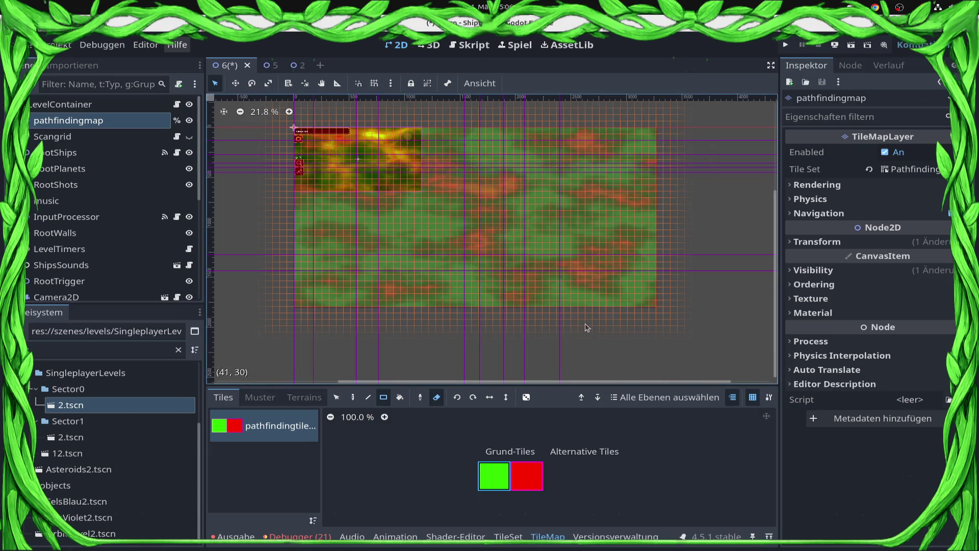
pyautogui.click(436, 398)
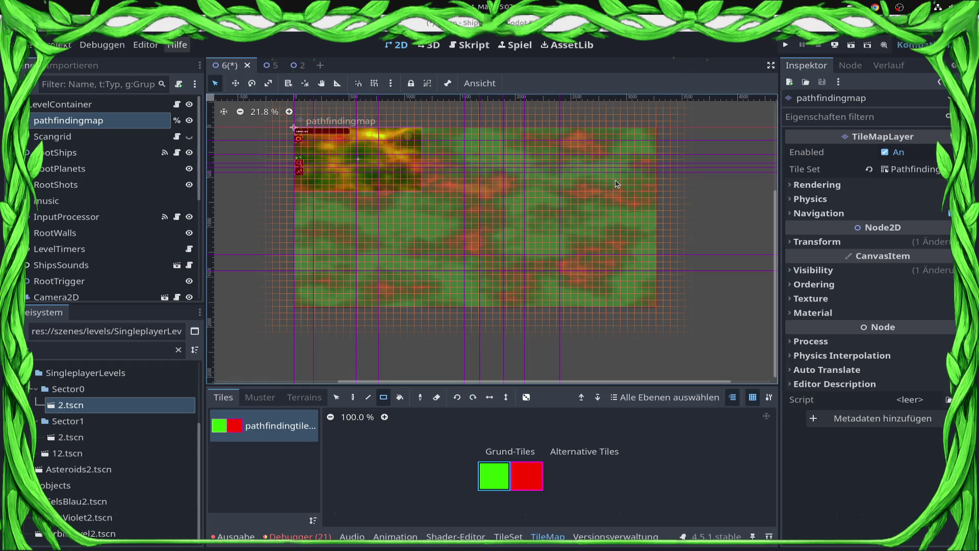
# Check the finished map and save the level 6 scene.
pyautogui.press('super')
pyautogui.press('super')
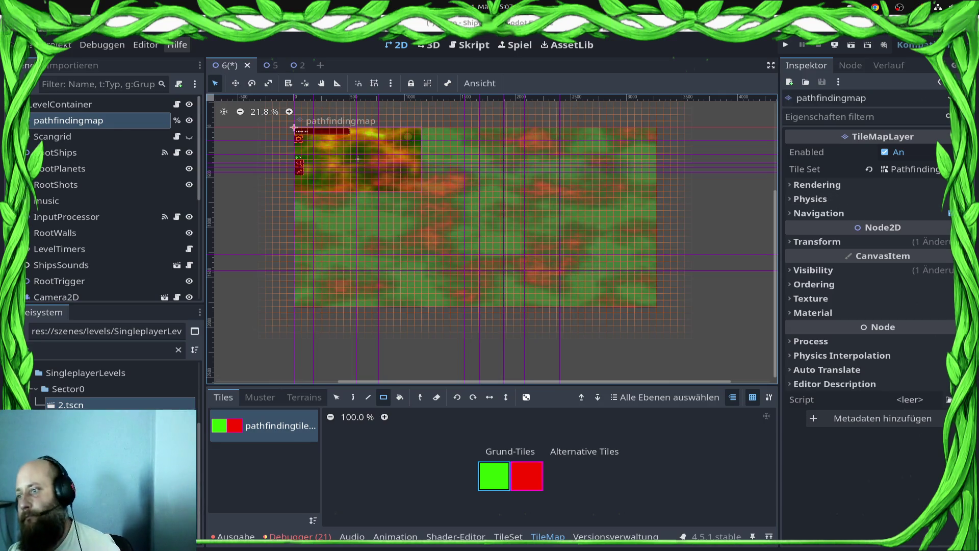
pyautogui.scroll(3, 393, 204)
pyautogui.scroll(1, 395, 200)
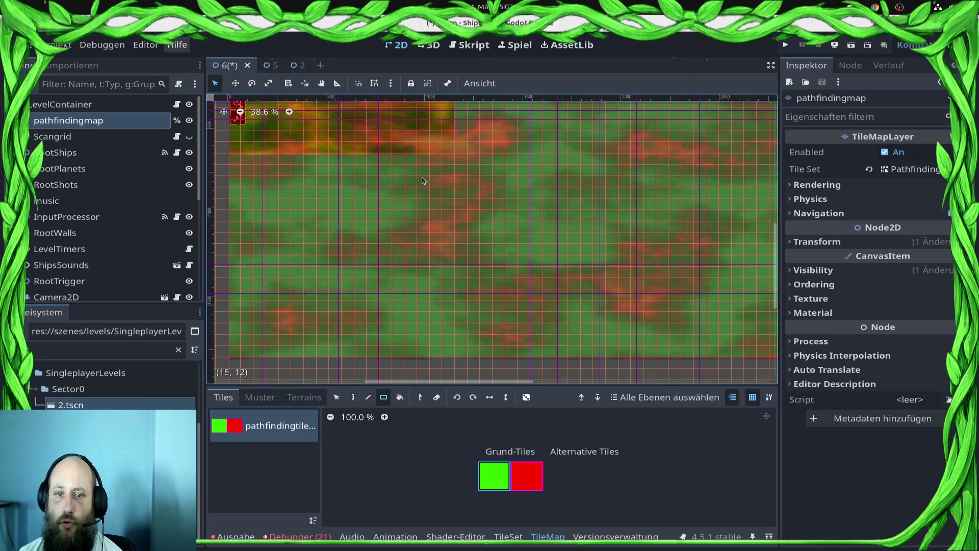
pyautogui.scroll(-4, 422, 180)
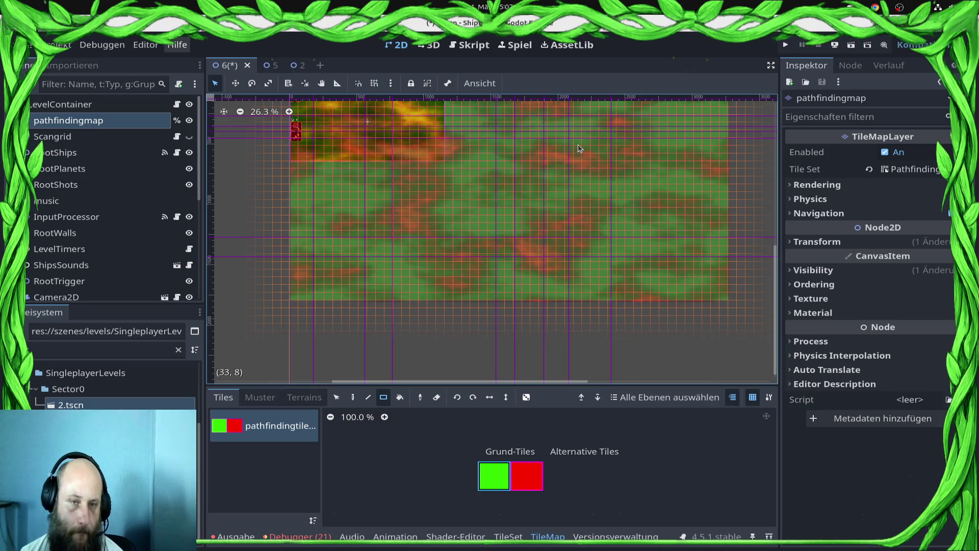
pyautogui.hotkey('ctrl', 's')
# Glance at the script workspace, return to the 2D level view, and focus the file filter.
pyautogui.click(461, 52)
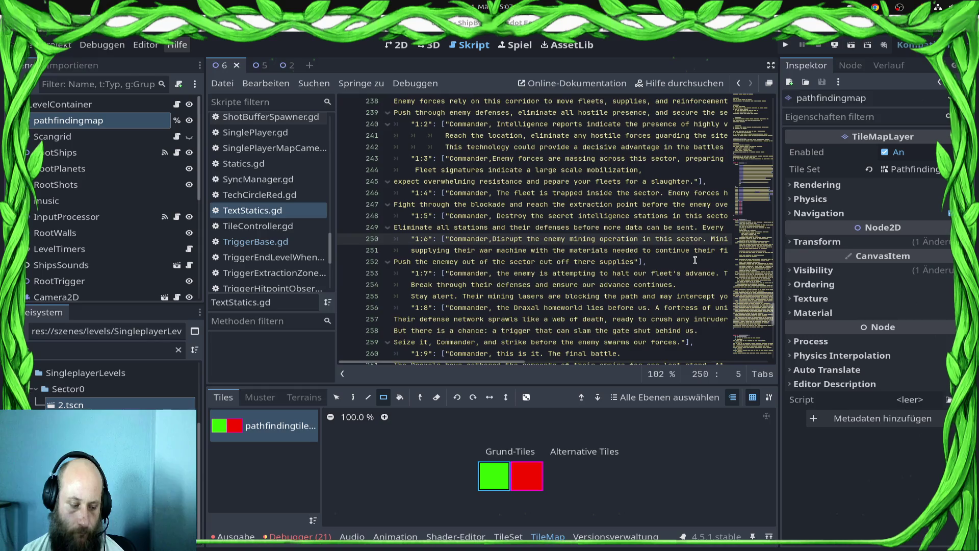
pyautogui.click(397, 45)
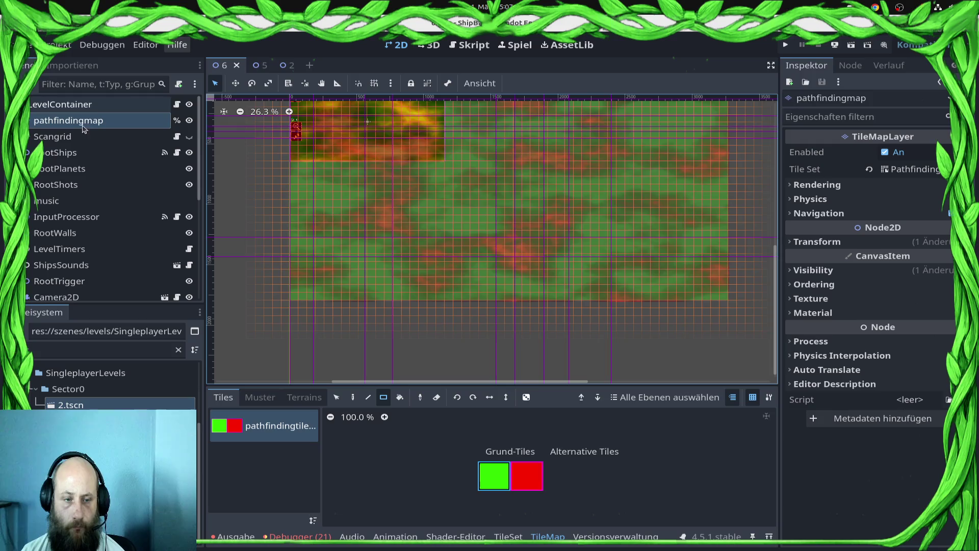
pyautogui.click(68, 354)
pyautogui.scroll(-10, 194, 390)
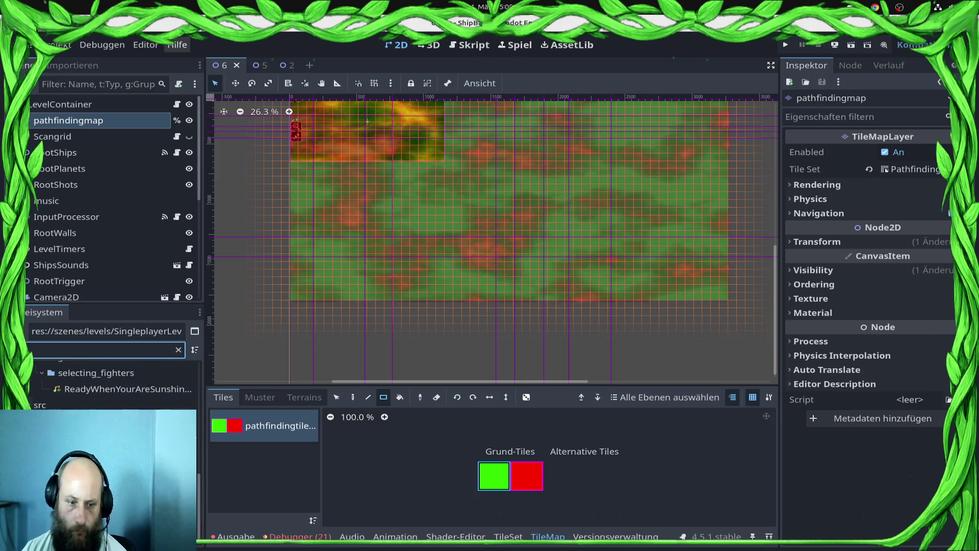
# Place SunFinal.tscn in the level and scale it to about 2.6 times its size.
pyautogui.moveTo(102, 423)
pyautogui.mouseDown()
pyautogui.moveTo(412, 323)
pyautogui.moveTo(518, 306)
pyautogui.moveTo(498, 295)
pyautogui.moveTo(512, 298)
pyautogui.mouseUp()
pyautogui.press('s')
pyautogui.moveTo(547, 328)
pyautogui.mouseDown()
pyautogui.moveTo(586, 346)
pyautogui.moveTo(586, 366)
pyautogui.moveTo(607, 372)
pyautogui.mouseUp()
# Duplicate the enlarged sun and move the copy to the top of the map.
pyautogui.hotkey('ctrl', 'd')
pyautogui.press('w')
pyautogui.moveTo(525, 373)
pyautogui.mouseDown()
pyautogui.moveTo(516, 257)
pyautogui.moveTo(535, 143)
pyautogui.moveTo(526, 147)
pyautogui.moveTo(525, 133)
pyautogui.moveTo(528, 151)
pyautogui.mouseUp()
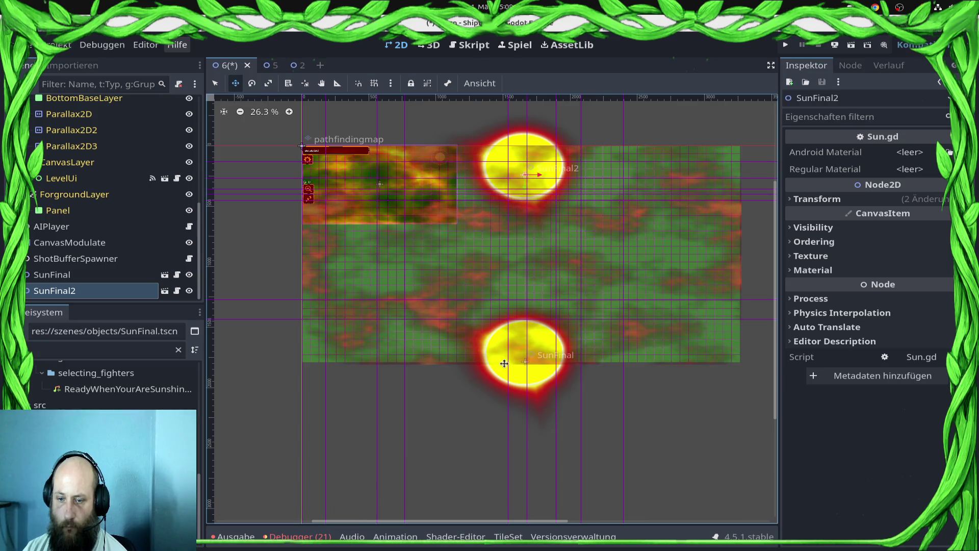
pyautogui.scroll(3, 506, 385)
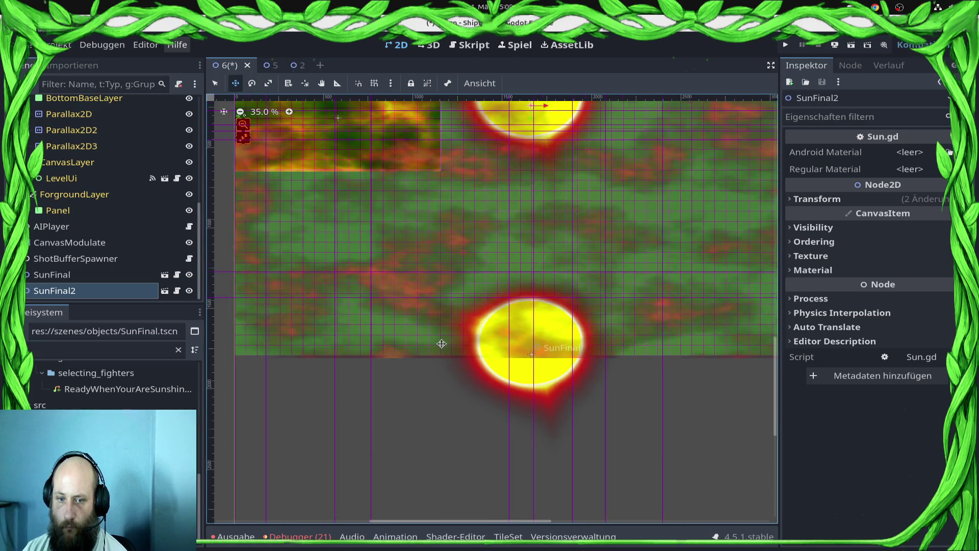
pyautogui.scroll(8, 442, 344)
pyautogui.scroll(-10, 434, 357)
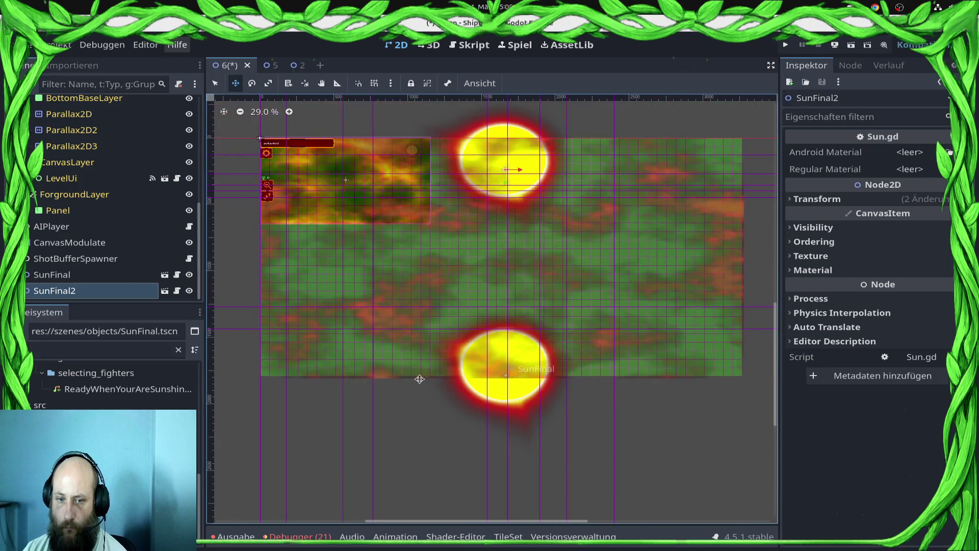
# Enlarge the cloud Panel so it extends past the map edges.
pyautogui.press('q')
pyautogui.click(422, 378)
pyautogui.scroll(3, 114, 245)
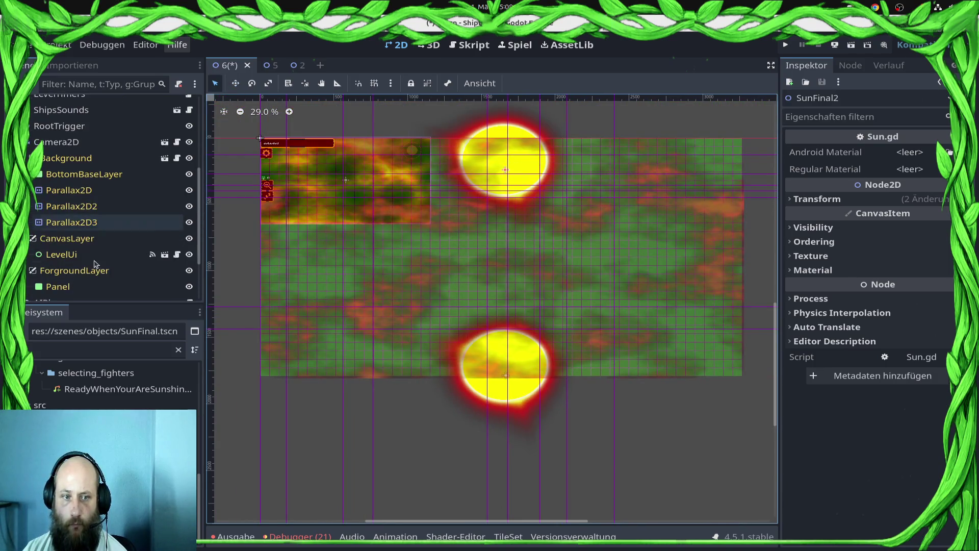
pyautogui.click(77, 287)
pyautogui.scroll(-3, 587, 286)
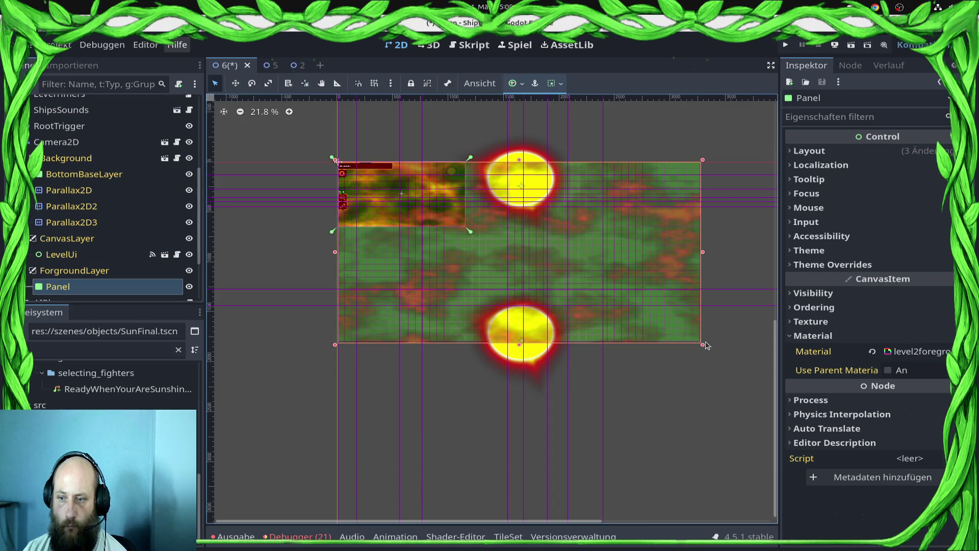
pyautogui.moveTo(705, 350); pyautogui.dragTo(733, 408)
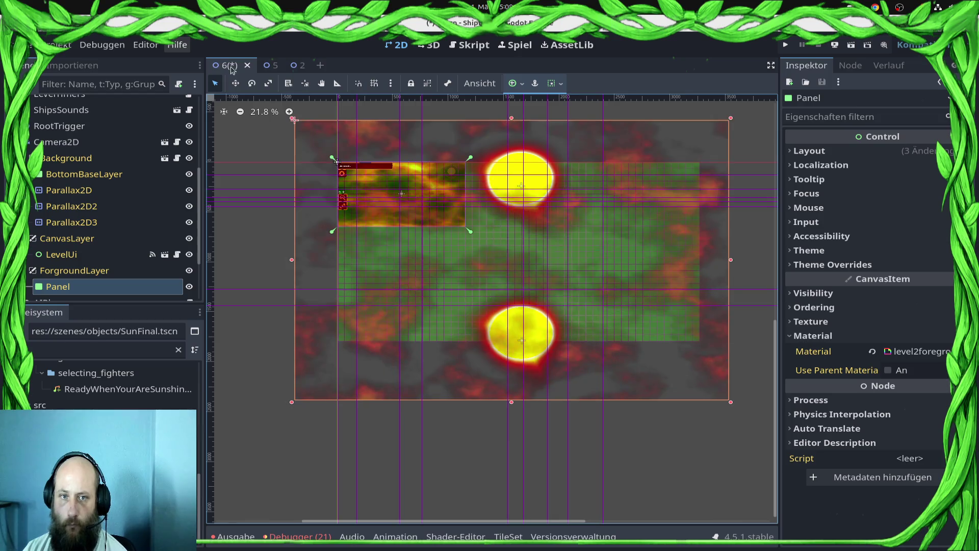
# Show the foreground layer in level 5 and save that scene.
pyautogui.click(271, 65)
pyautogui.scroll(-10, 109, 242)
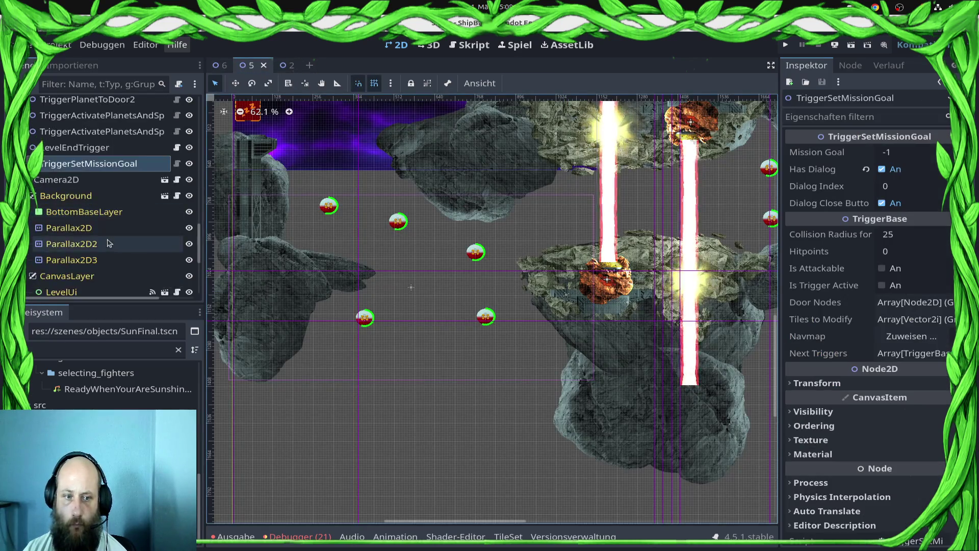
pyautogui.click(189, 142)
pyautogui.scroll(-4, 559, 189)
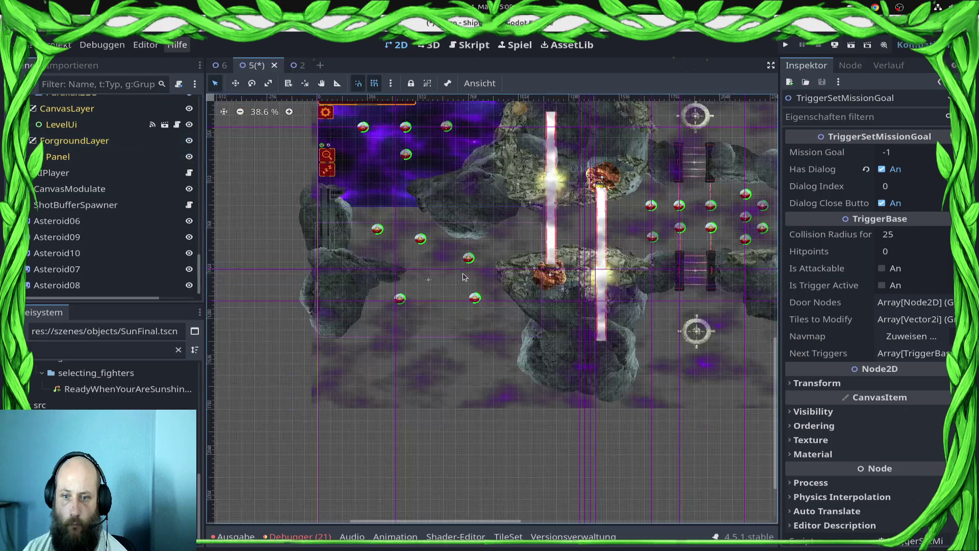
pyautogui.hotkey('ctrl', 's')
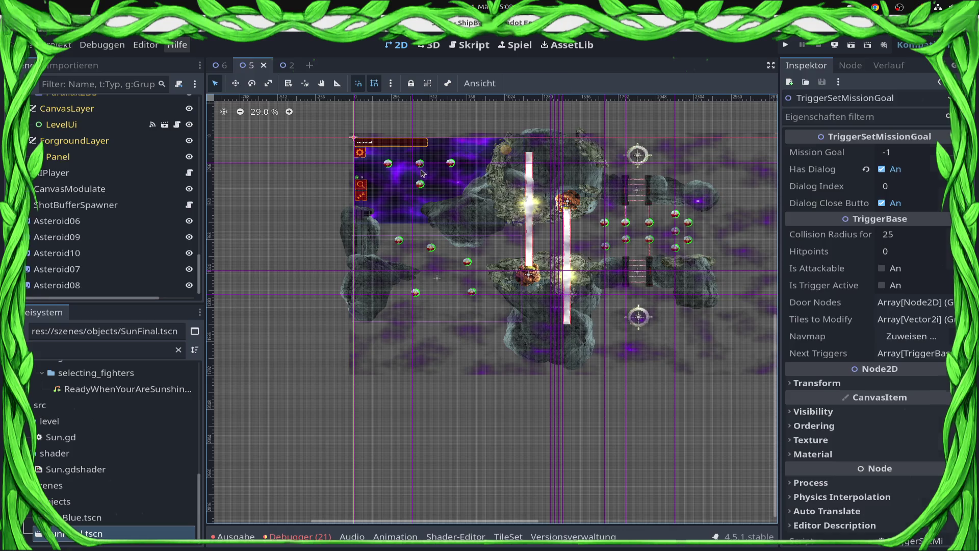
# Enlarge level 5's Panel toward the top-left, then undo the resize.
pyautogui.click(108, 157)
pyautogui.moveTo(347, 132); pyautogui.dragTo(211, 62)
pyautogui.scroll(-2, 558, 311)
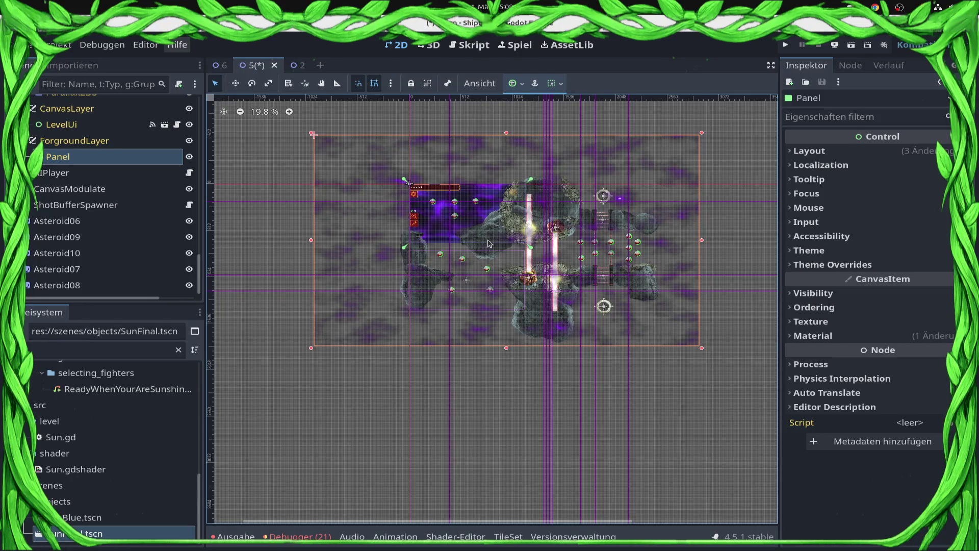
pyautogui.hotkey('ctrl', 'z')
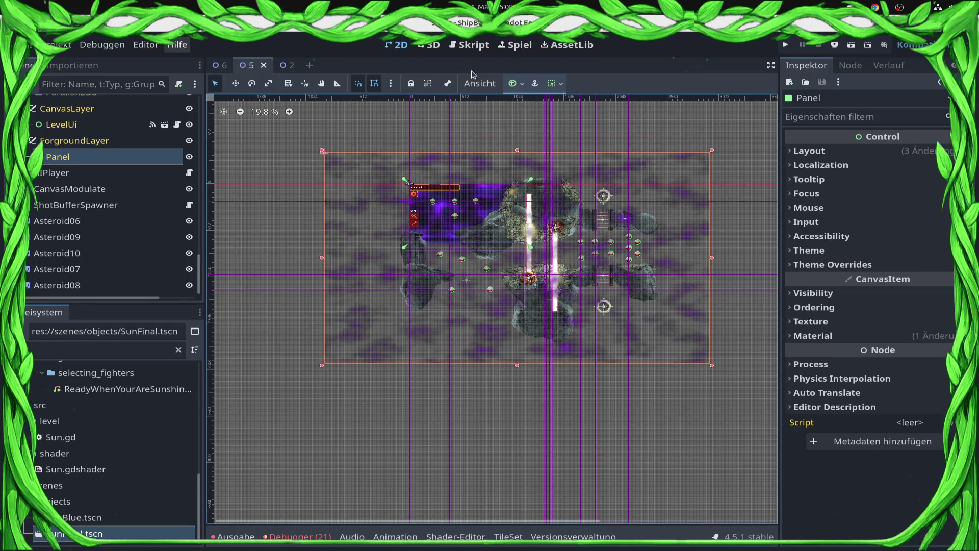
# Return to the level 6 scene with its two suns and clear the file filter.
pyautogui.click(221, 65)
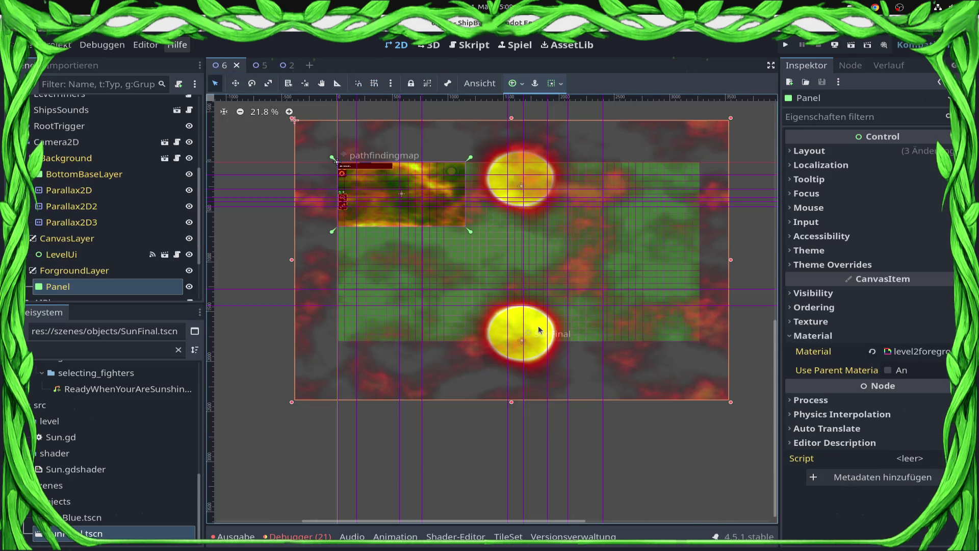
pyautogui.scroll(3, 536, 328)
pyautogui.scroll(-2, 591, 247)
pyautogui.scroll(2, 591, 247)
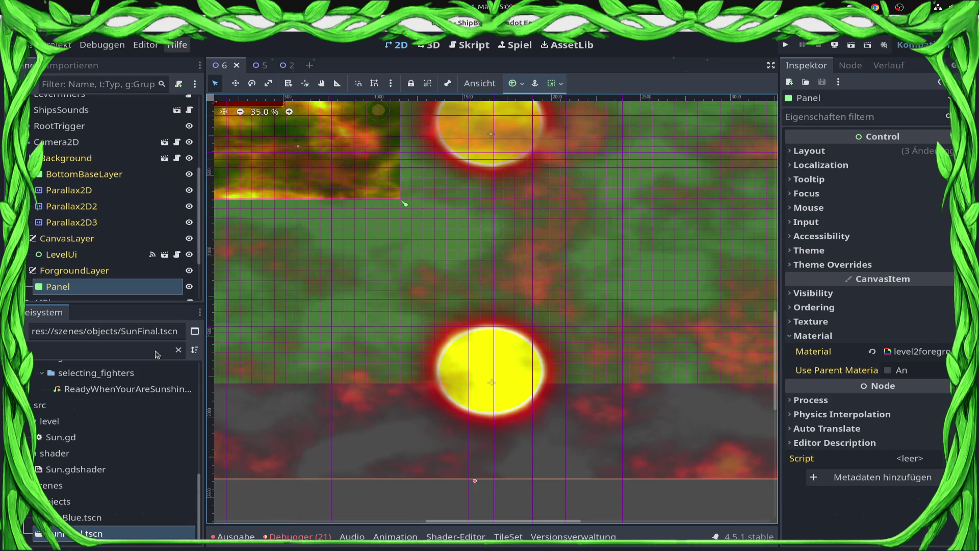
pyautogui.click(178, 351)
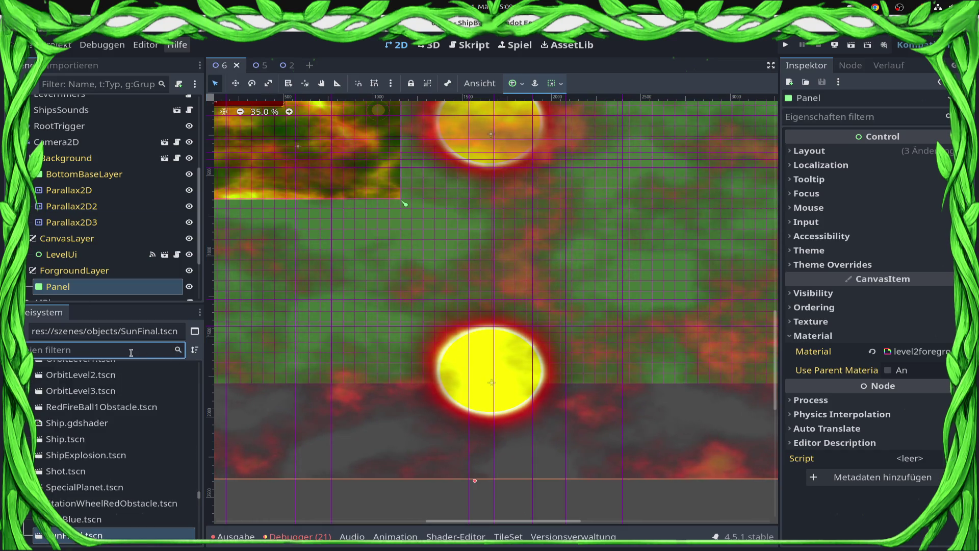
# Add a LaserCannon.tscn instance from the 'laser' filter and place it between the suns.
pyautogui.write('laser')
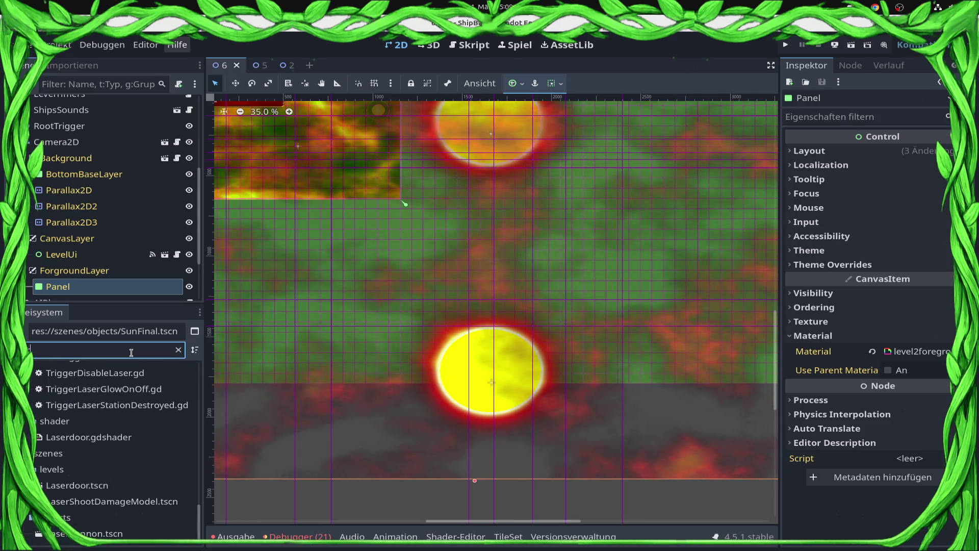
pyautogui.moveTo(102, 533)
pyautogui.mouseDown()
pyautogui.moveTo(120, 536)
pyautogui.moveTo(73, 122)
pyautogui.moveTo(92, 223)
pyautogui.mouseUp()
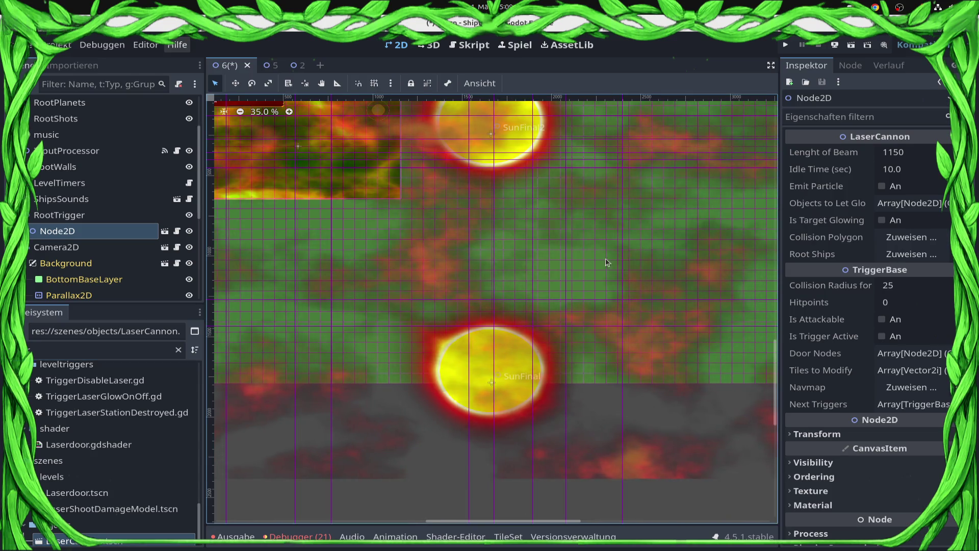
pyautogui.scroll(-4, 593, 255)
pyautogui.press('w')
pyautogui.moveTo(407, 181); pyautogui.dragTo(602, 278)
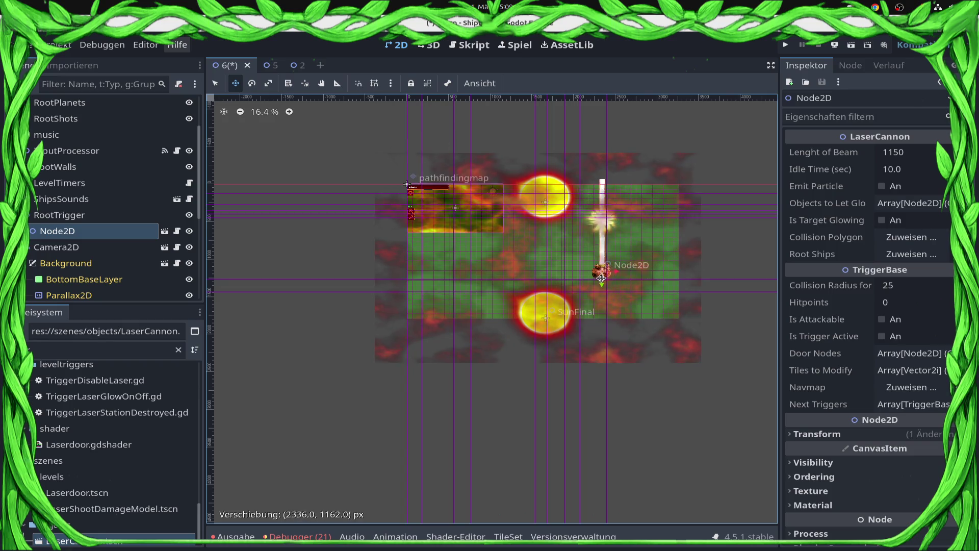
# Rotate the cannon about -90° so its beam fires horizontally to the left.
pyautogui.scroll(5, 600, 282)
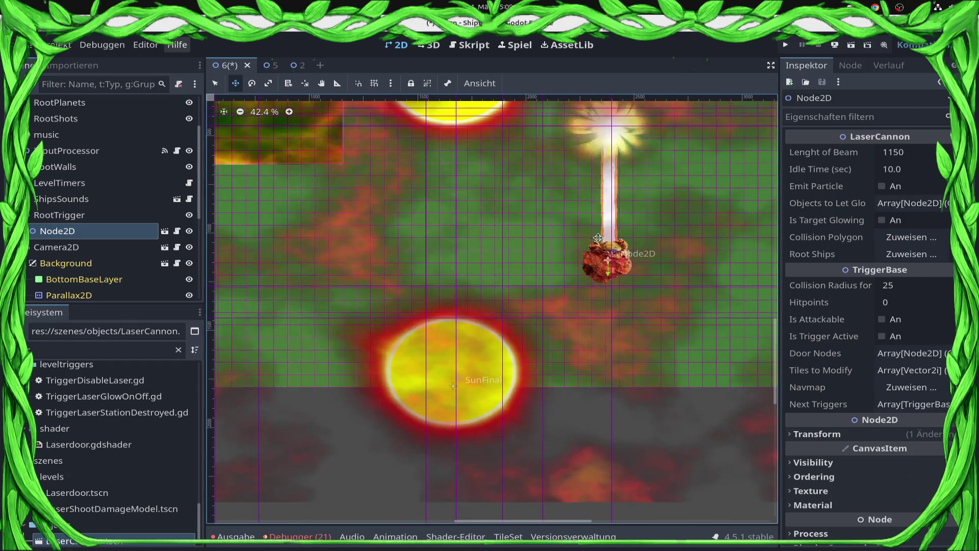
pyautogui.press('e')
pyautogui.moveTo(598, 238); pyautogui.dragTo(559, 282)
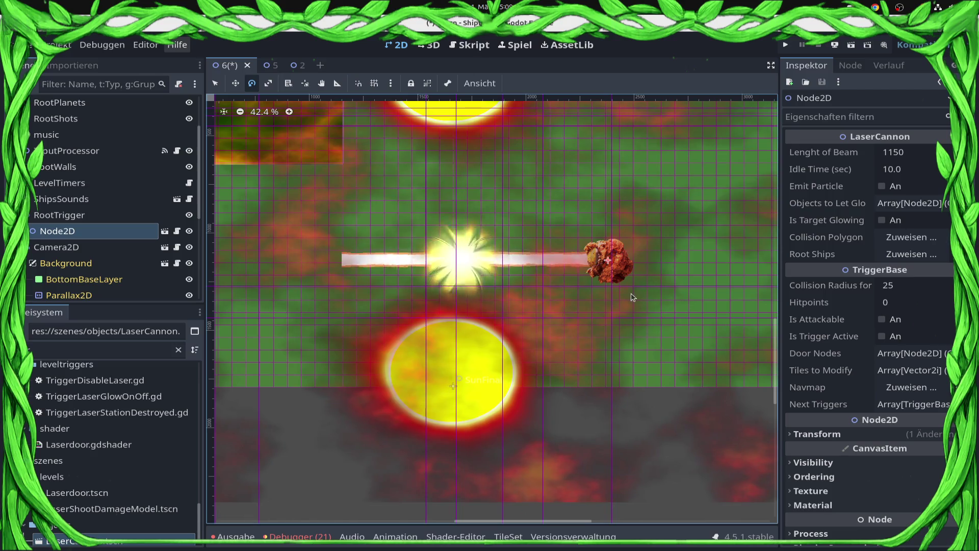
pyautogui.scroll(3, 633, 297)
pyautogui.scroll(-4, 458, 373)
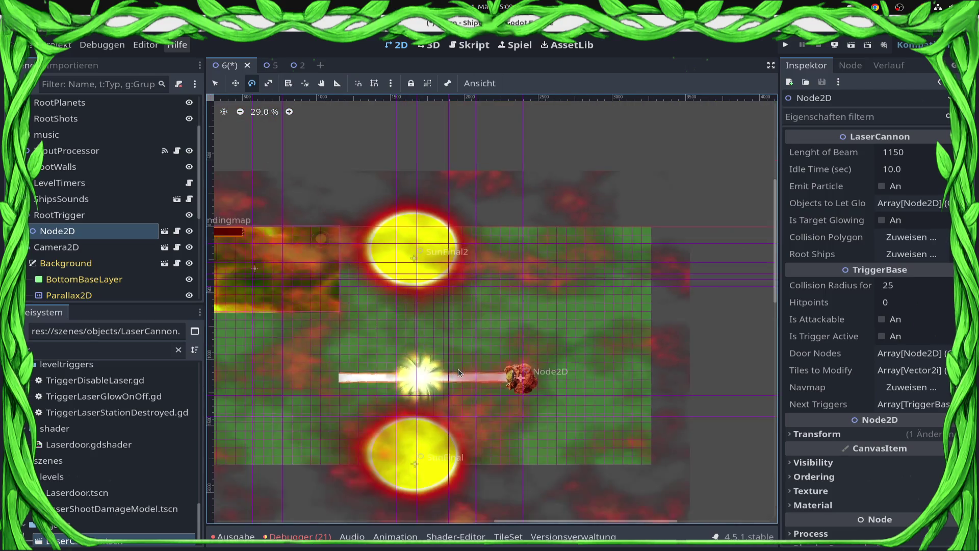
pyautogui.scroll(-2, 458, 373)
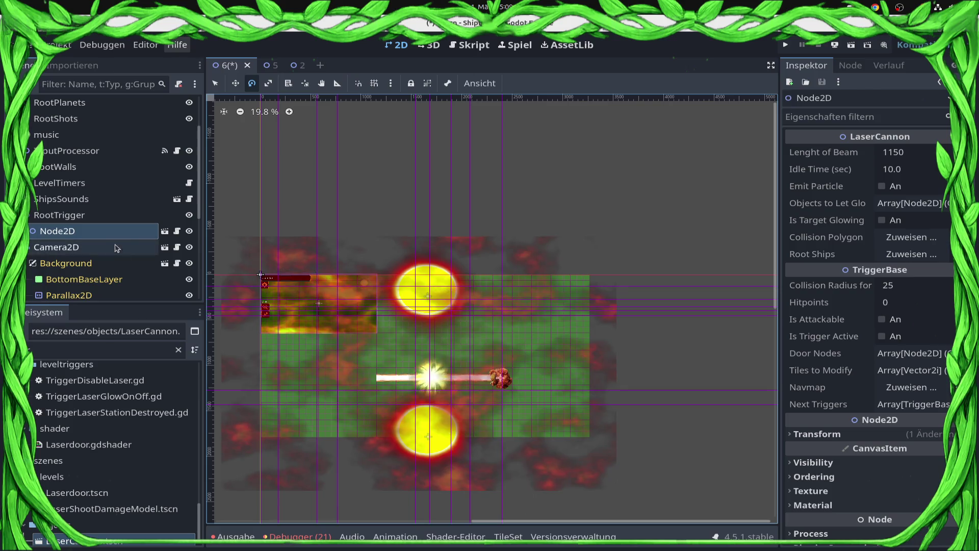
pyautogui.rightClick(105, 231)
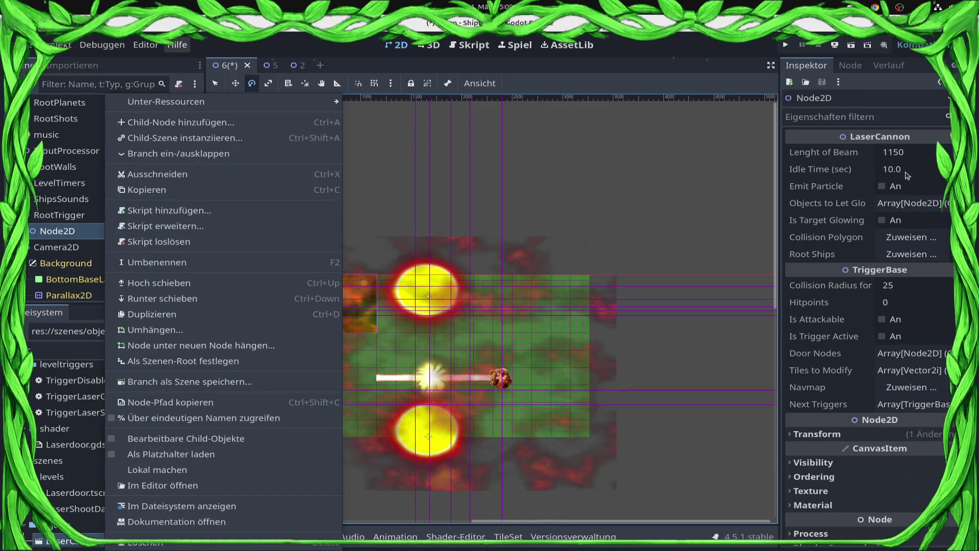
# Set the cannon's Lenght of Beam to 1500 in the Inspector.
pyautogui.click(913, 167)
pyautogui.click(918, 149)
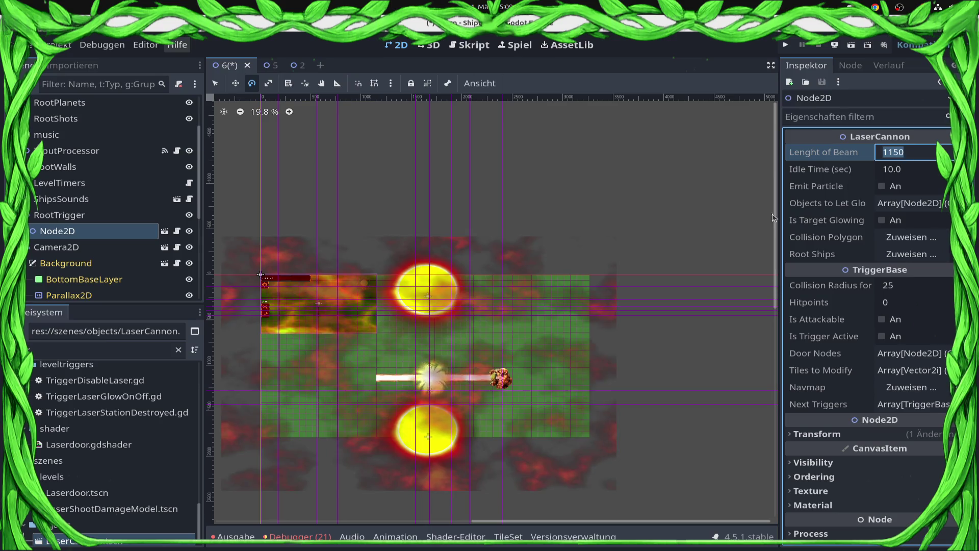
pyautogui.scroll(5, 487, 368)
pyautogui.hotkey('ctrl', 's')
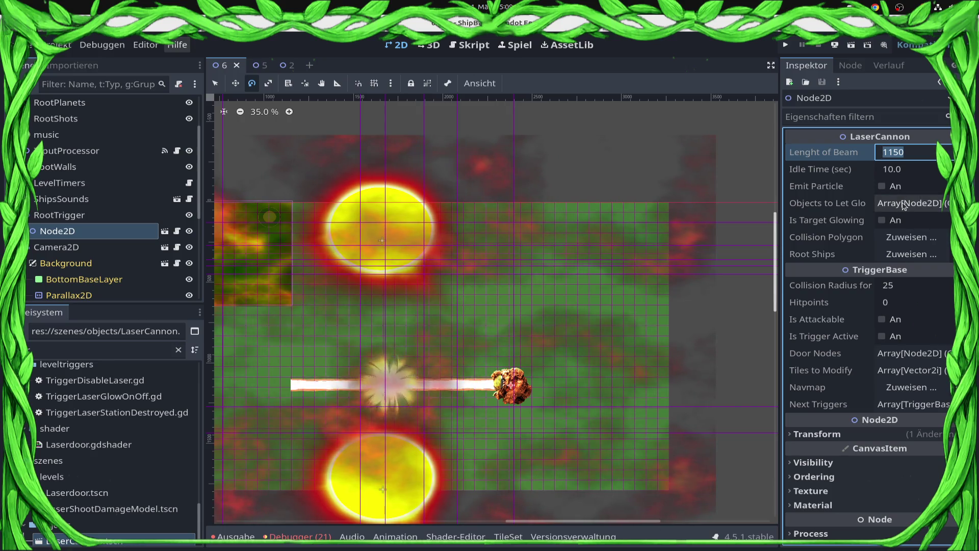
pyautogui.moveTo(623, 245); pyautogui.dragTo(664, 183)
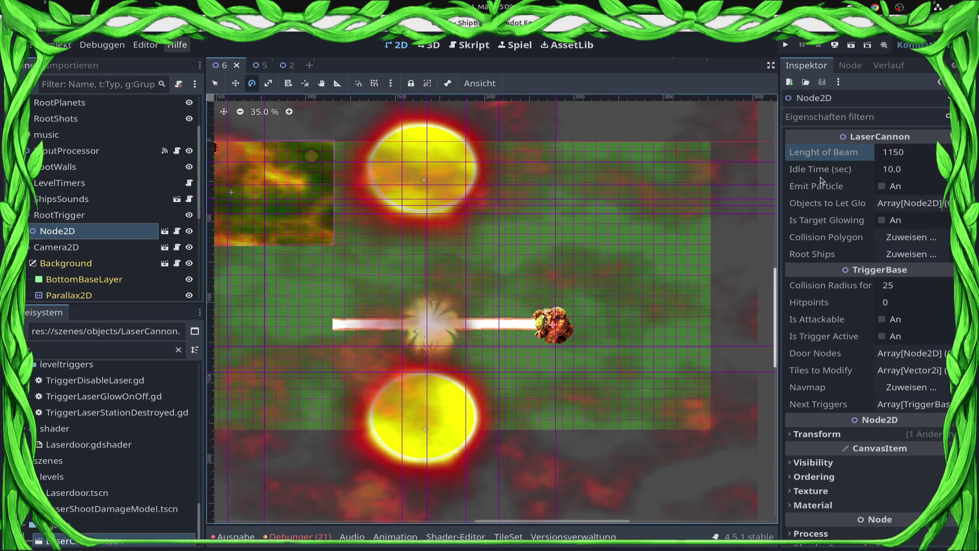
pyautogui.click(905, 161)
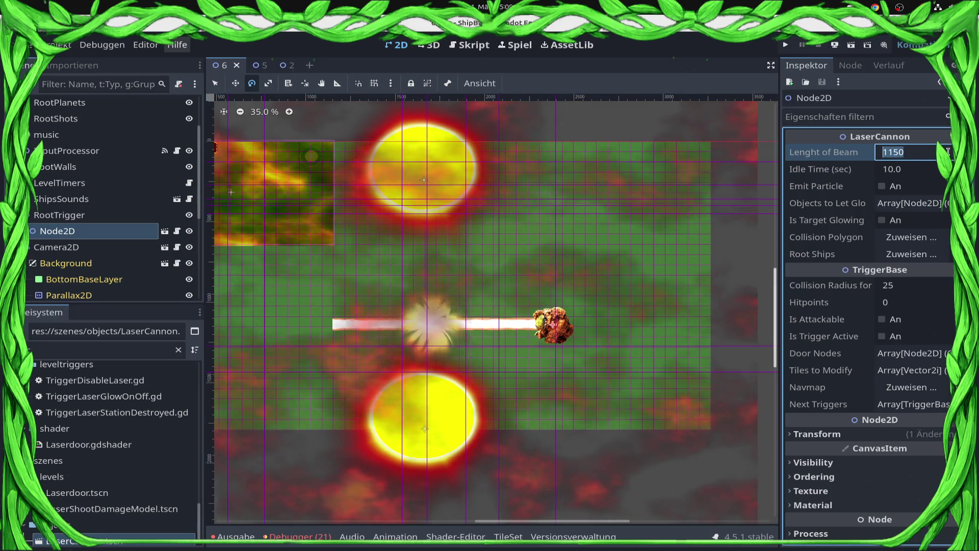
pyautogui.write('150')
pyautogui.press('Return')
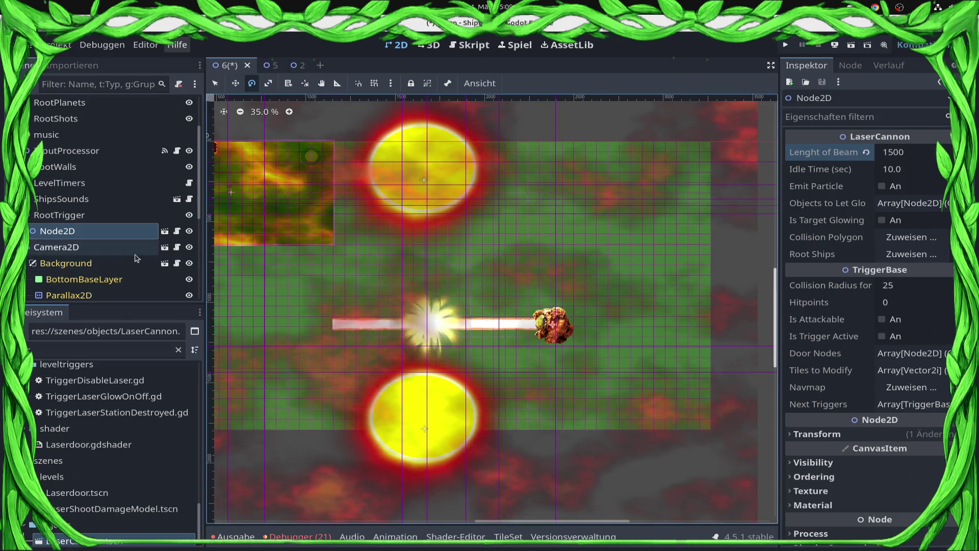
# Enable Editable Children on the cannon and move its Impact node left along the beam.
pyautogui.rightClick(113, 231)
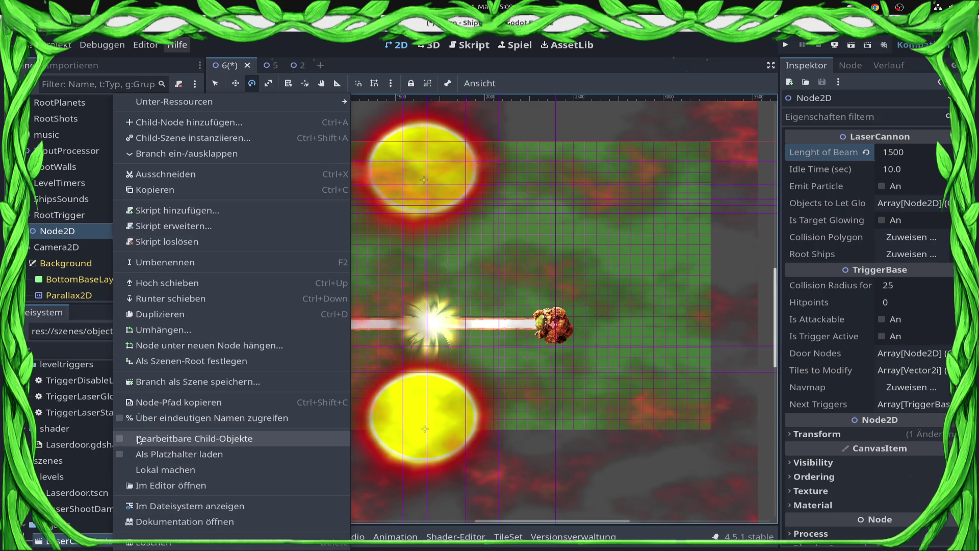
pyautogui.click(194, 438)
pyautogui.click(416, 304)
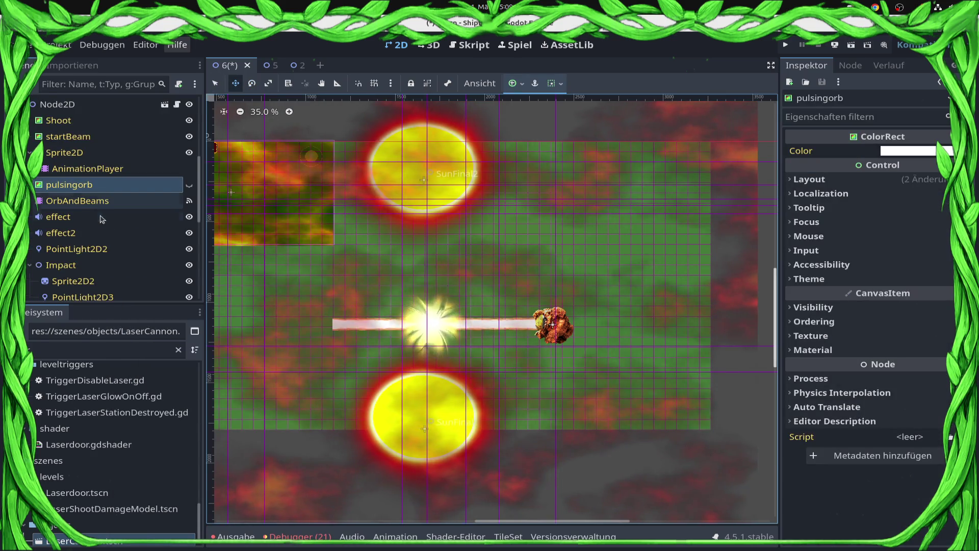
pyautogui.scroll(-2, 102, 213)
pyautogui.click(61, 214)
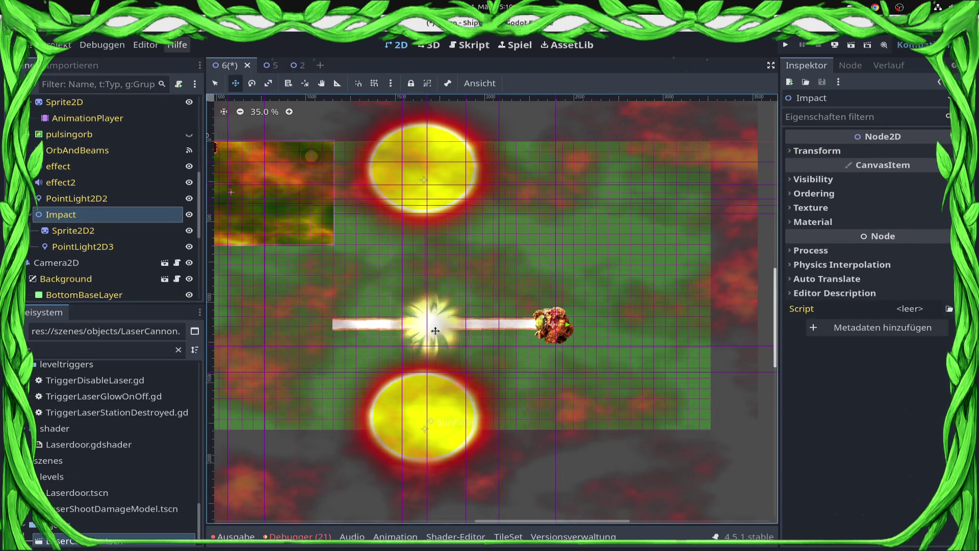
pyautogui.moveTo(568, 325)
pyautogui.mouseDown()
pyautogui.moveTo(586, 323)
pyautogui.moveTo(403, 325)
pyautogui.mouseUp()
# Save level 6 and open LevelLoader.tscn from the FileSystem.
pyautogui.press('q')
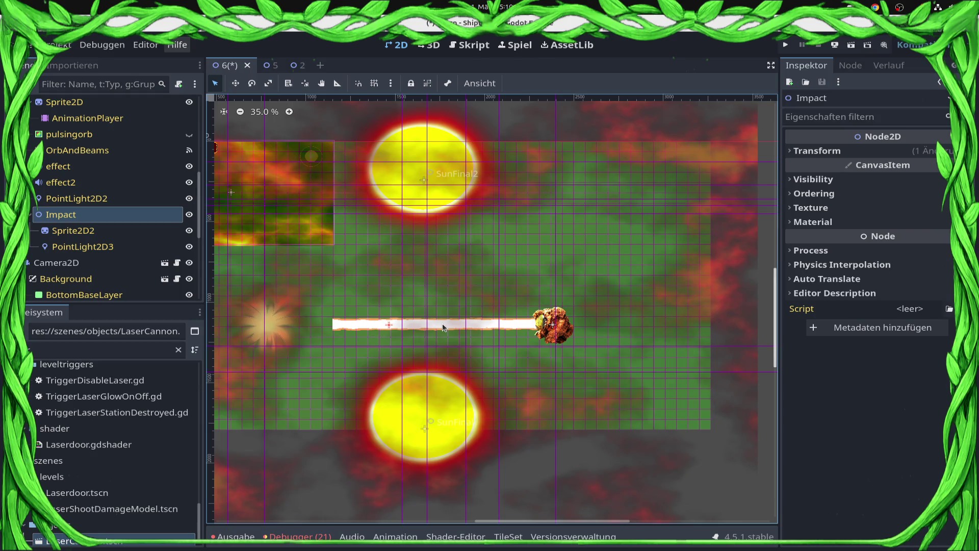
pyautogui.click(442, 328)
pyautogui.hotkey('ctrl', 's')
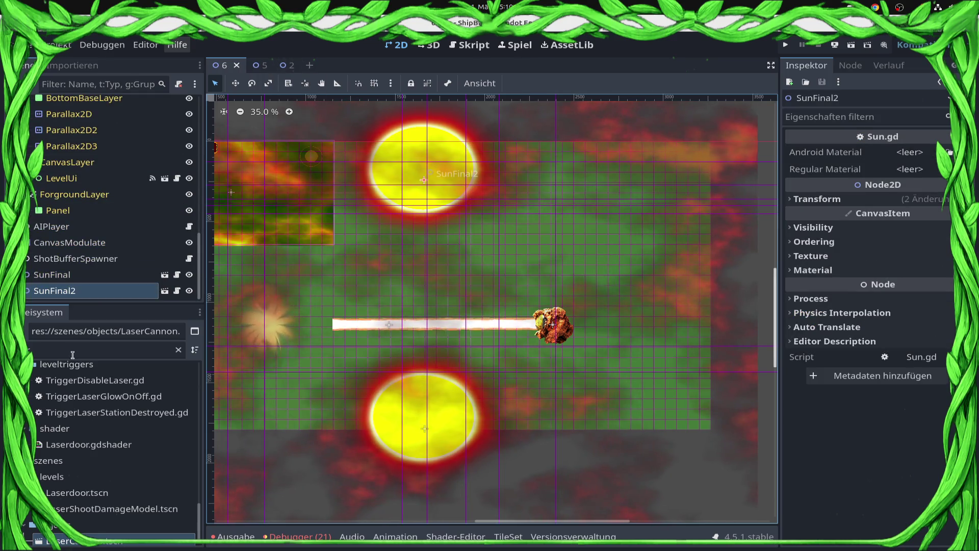
pyautogui.write('load')
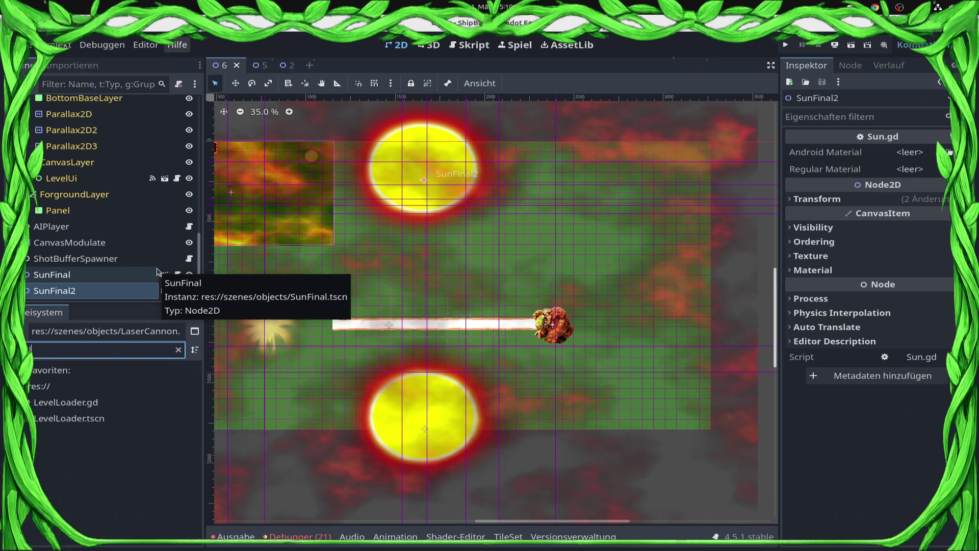
pyautogui.doubleClick(71, 418)
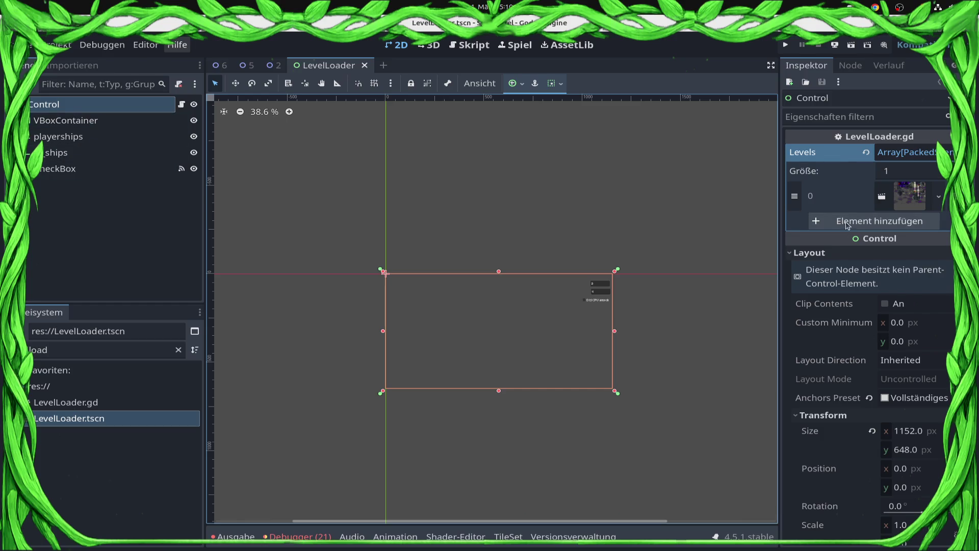
# Replace Levels element 0 with the updated level scene file and save LevelLoader.
pyautogui.click(947, 196)
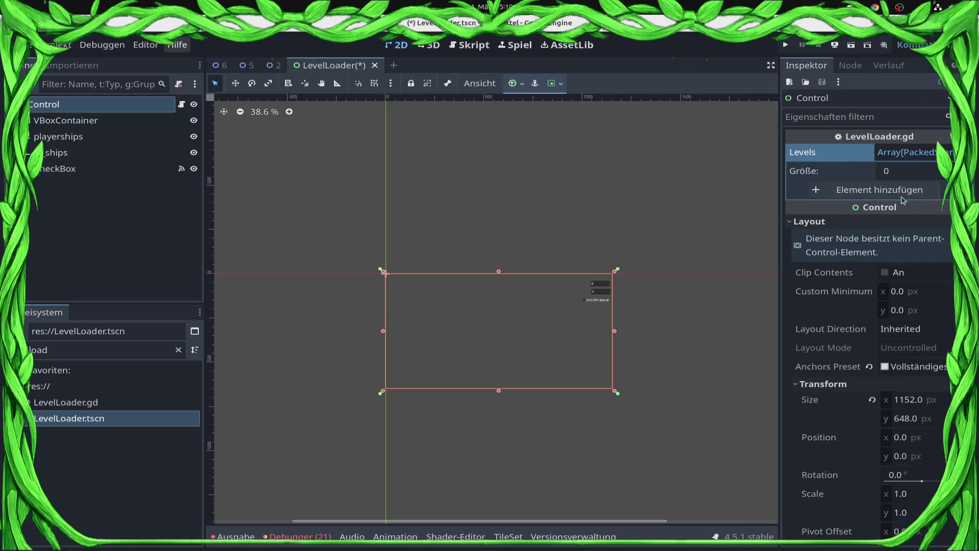
pyautogui.click(35, 351)
pyautogui.press('BackSpace')
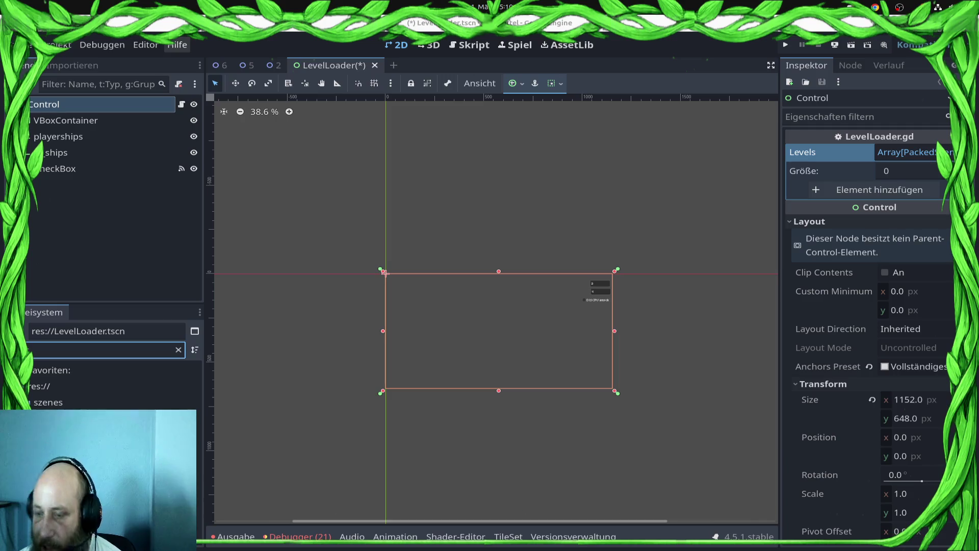
pyautogui.click(77, 459)
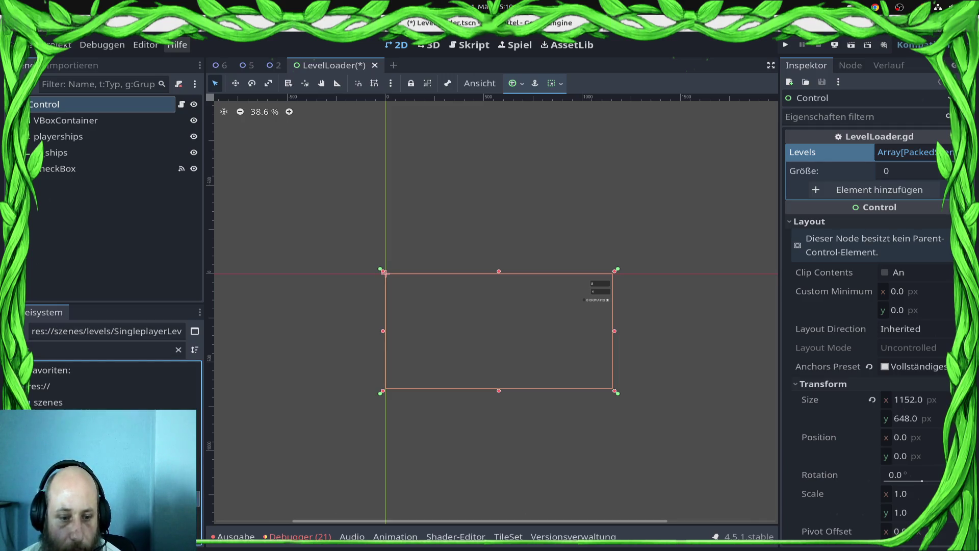
pyautogui.moveTo(900, 190); pyautogui.dragTo(874, 193)
pyautogui.hotkey('ctrl', 's')
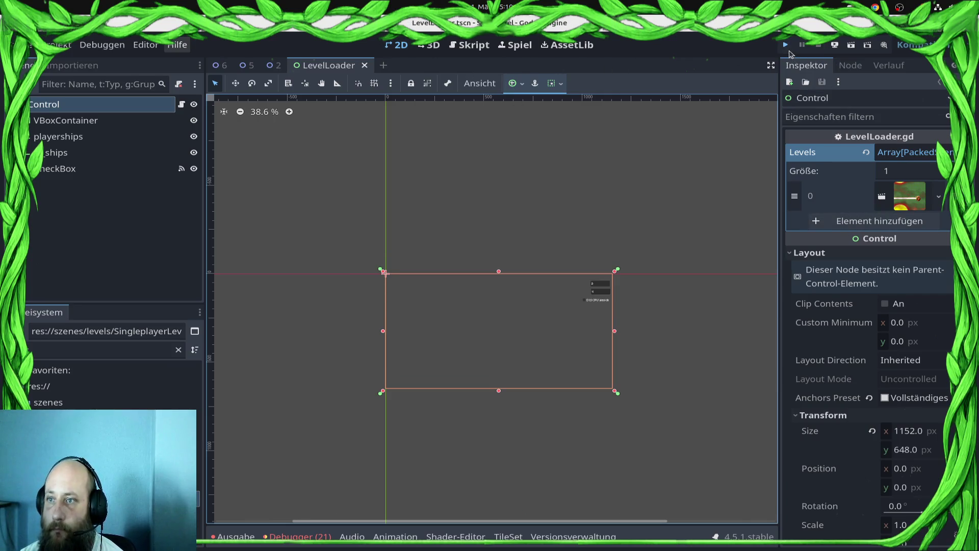
# Test-run the project and close the ShipBattel debug window.
pyautogui.click(789, 50)
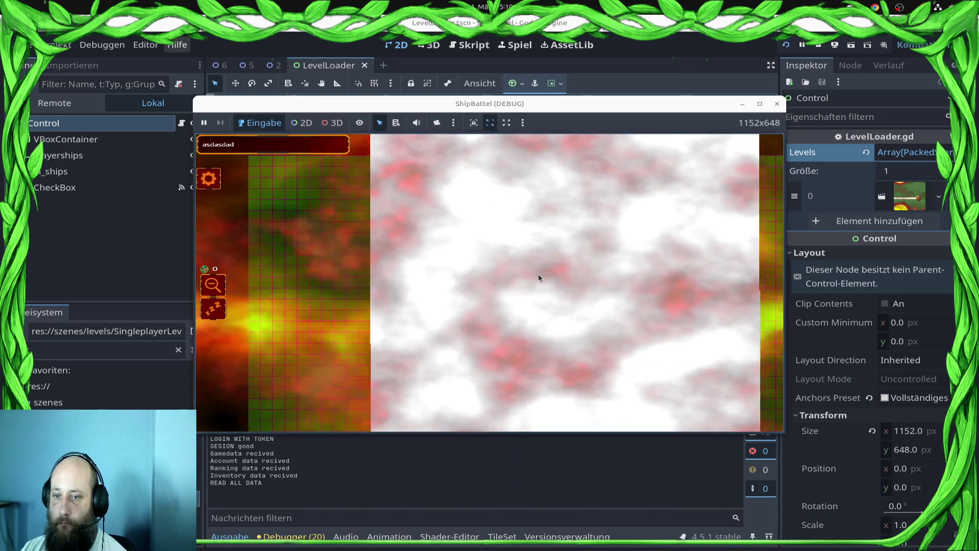
pyautogui.click(777, 104)
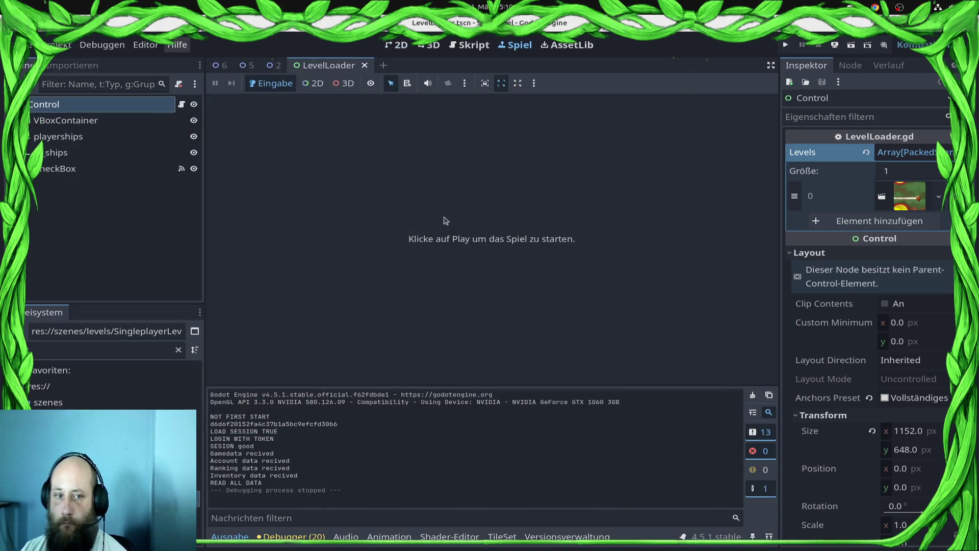
# Give SunFinal SunRedAndroid as Android Material and SunRedMaterial as Regular Material.
pyautogui.click(221, 66)
pyautogui.click(83, 274)
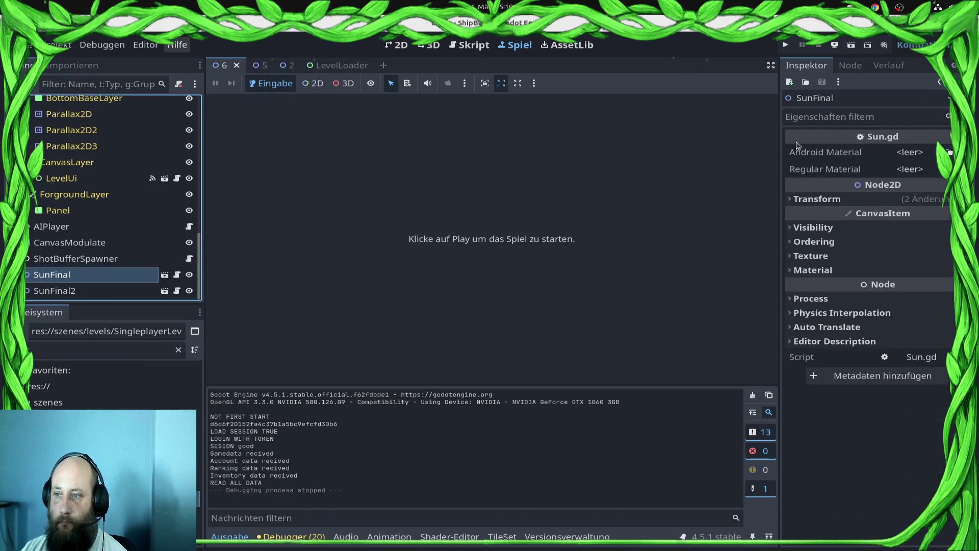
pyautogui.click(950, 152)
pyautogui.write('sun')
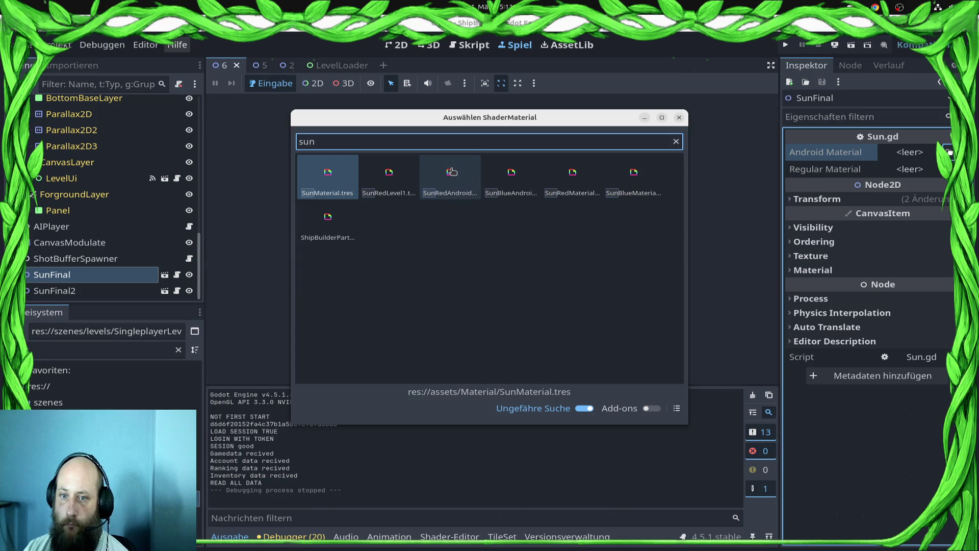
pyautogui.doubleClick(452, 171)
pyautogui.click(924, 169)
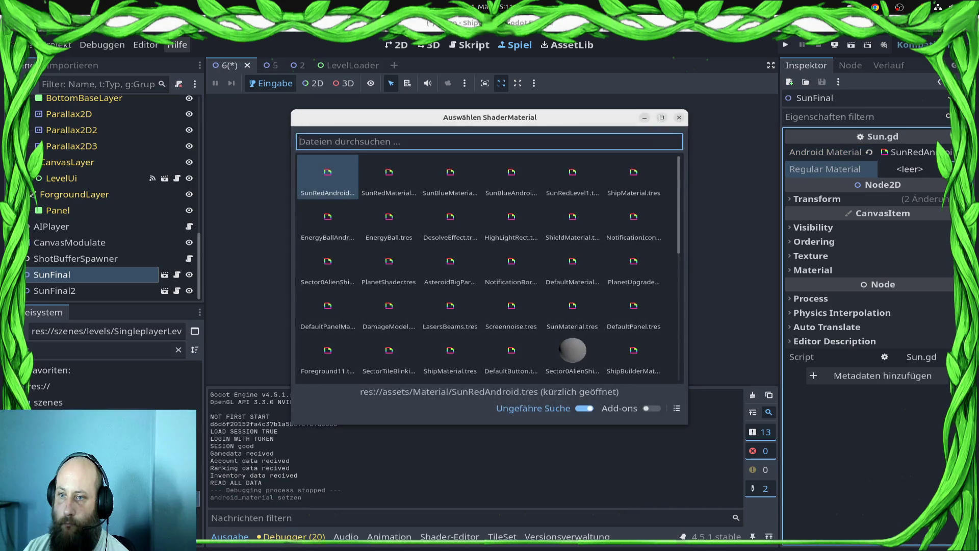
pyautogui.write('sunre')
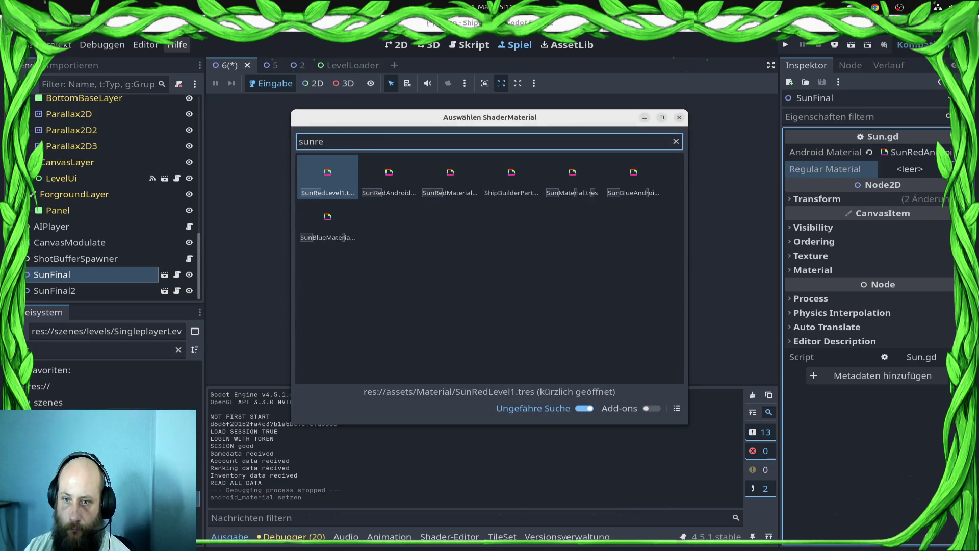
pyautogui.doubleClick(460, 176)
# Assign the same red materials to SunFinal2, then save level 6 in the 2D view.
pyautogui.click(54, 290)
pyautogui.click(950, 152)
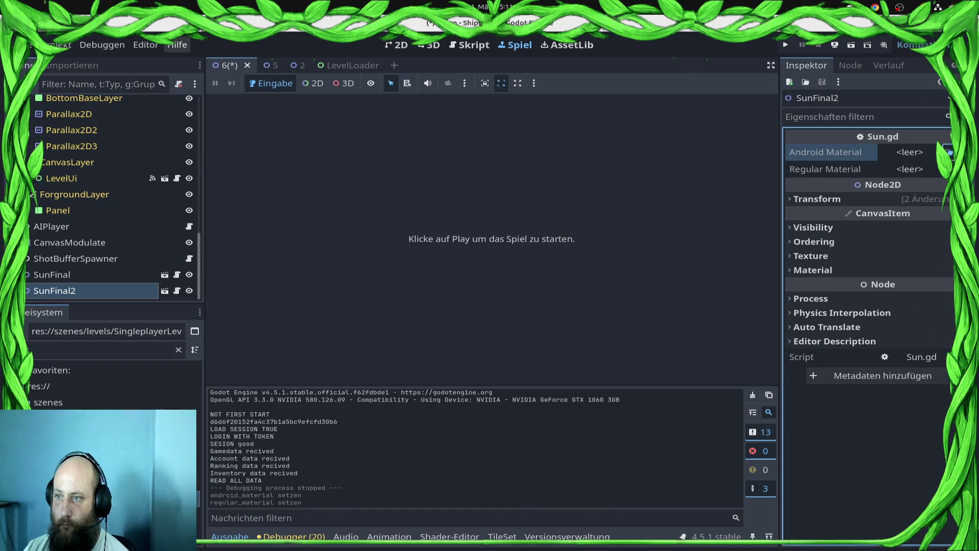
pyautogui.write('sunre')
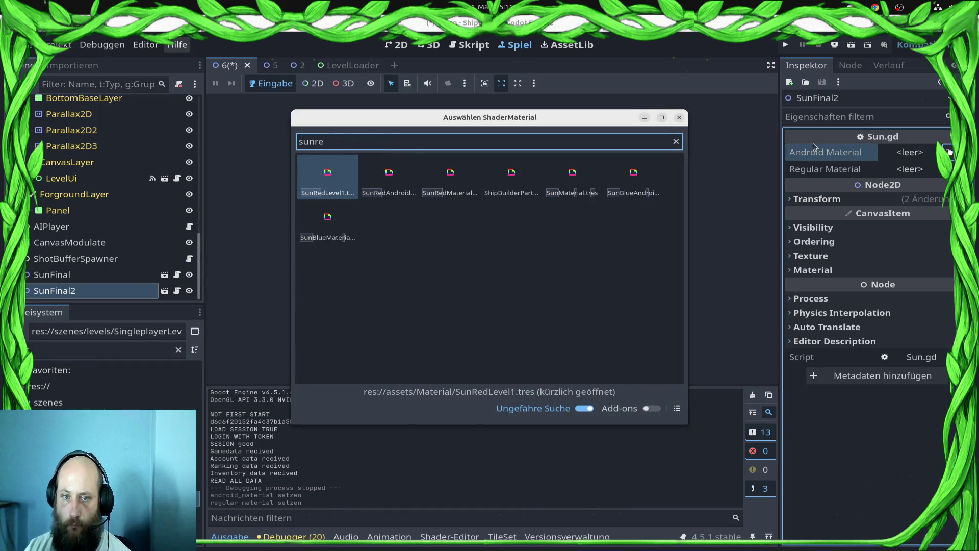
pyautogui.press('Right')
pyautogui.press('Return')
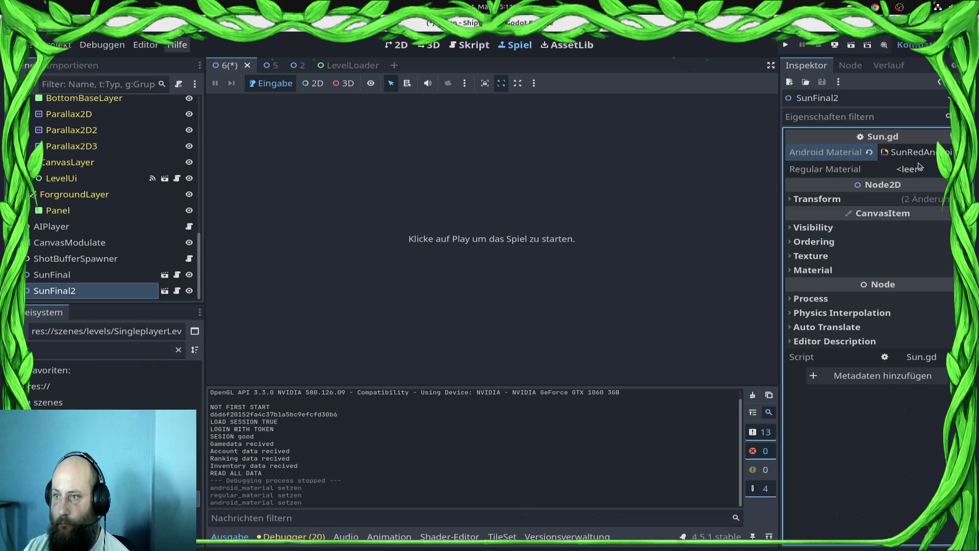
pyautogui.click(950, 169)
pyautogui.write('sunre')
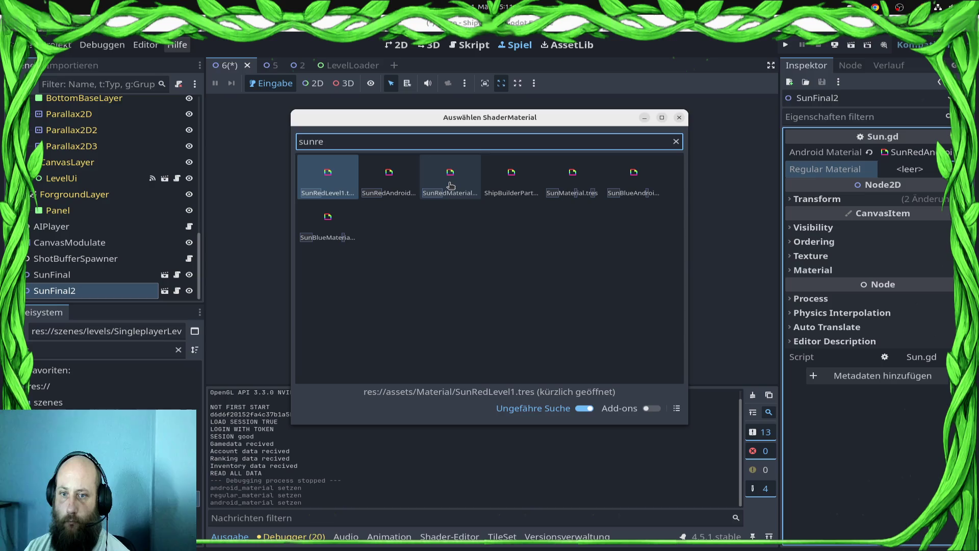
pyautogui.doubleClick(451, 185)
pyautogui.click(408, 49)
pyautogui.hotkey('ctrl', 's')
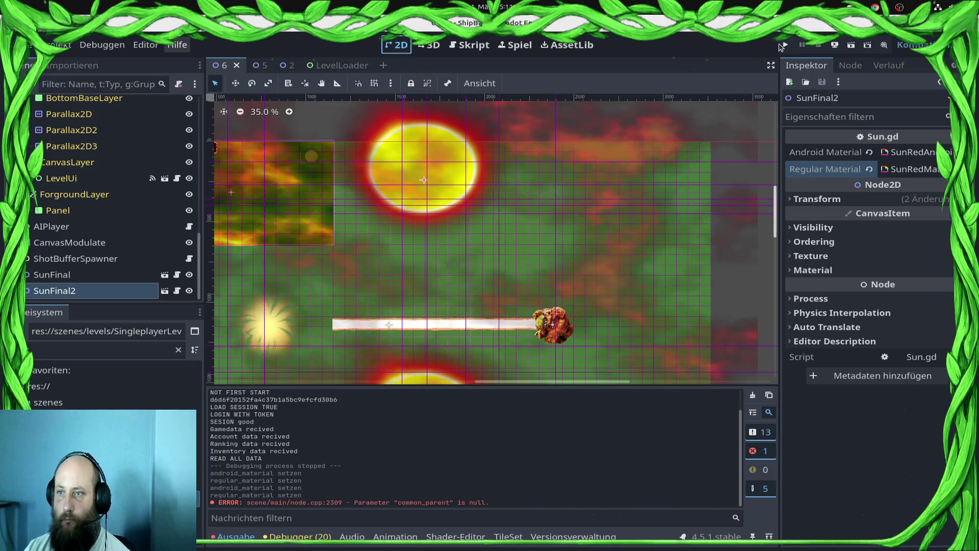
# Test-run the game to check the red suns, then select the laser cannon node.
pyautogui.click(786, 45)
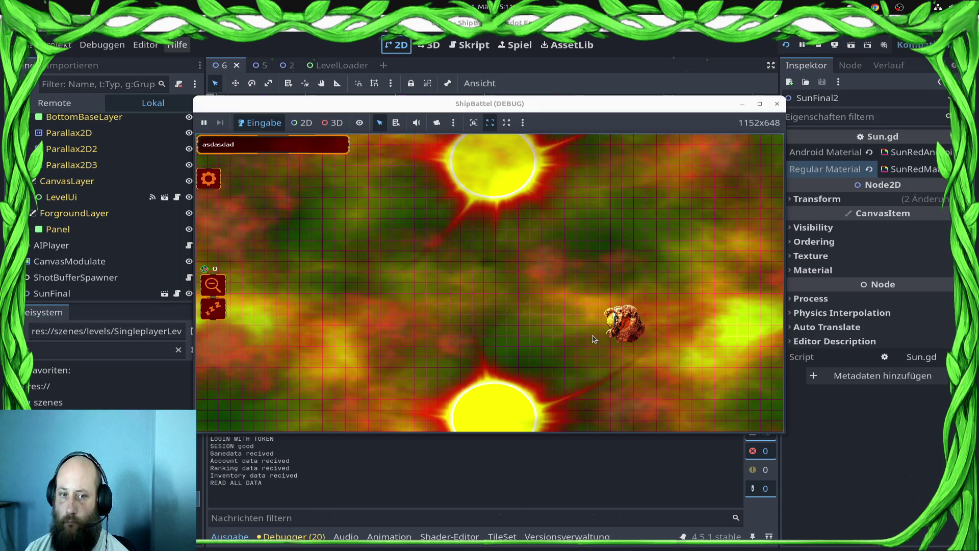
pyautogui.click(819, 46)
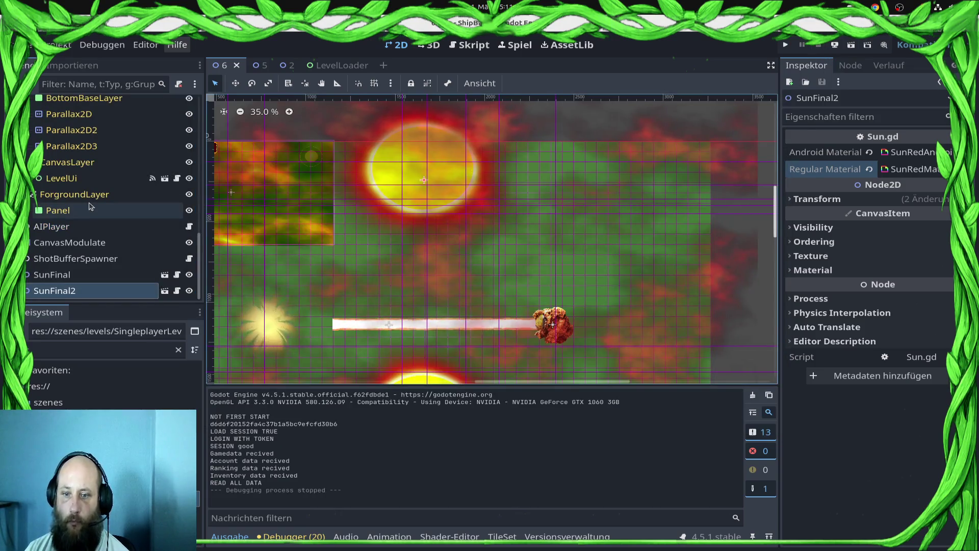
pyautogui.scroll(3, 85, 261)
pyautogui.scroll(10, 85, 261)
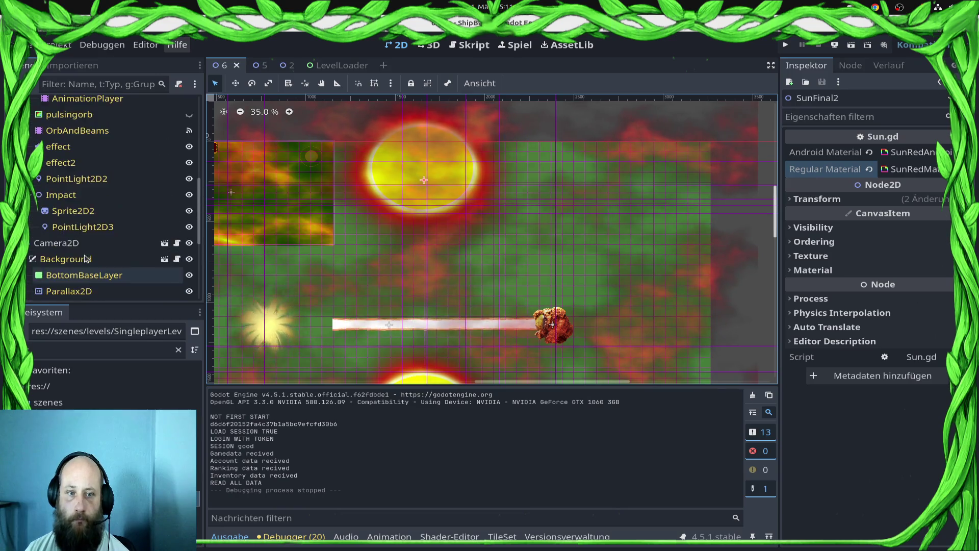
pyautogui.click(82, 236)
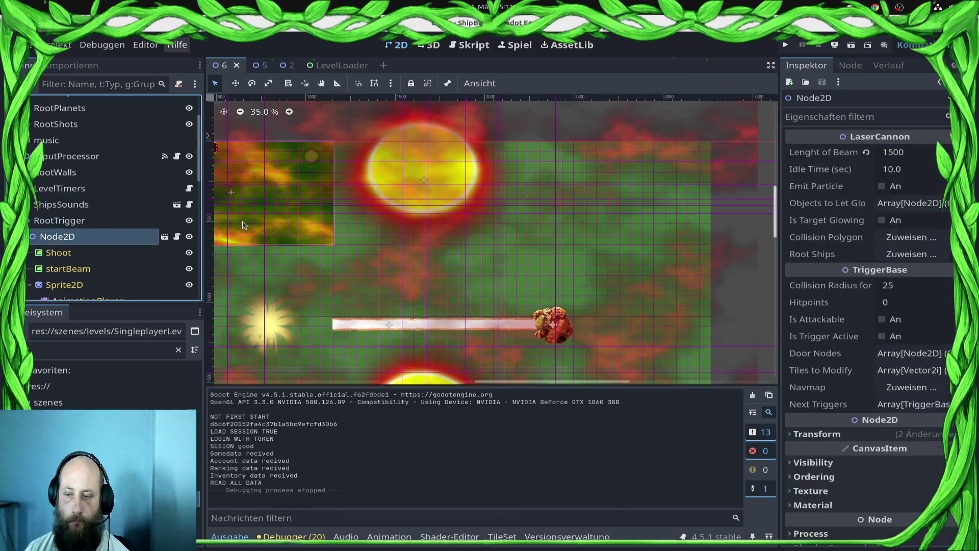
# Enable the cannon's Is Trigger Active, save, and run the current scene.
pyautogui.click(882, 337)
pyautogui.hotkey('ctrl', 's')
pyautogui.click(836, 47)
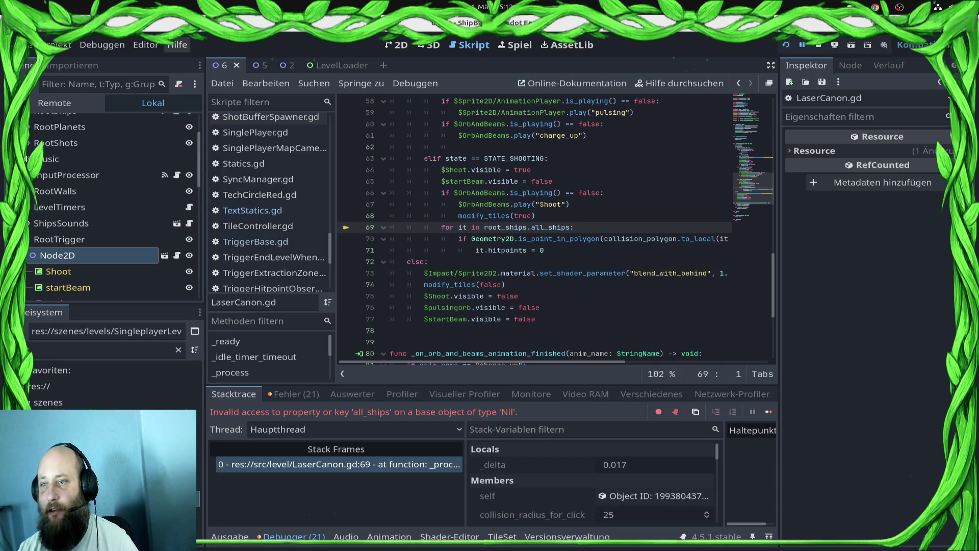
# Stop the crashed debug run, point the cannon's Root Ships to RootShips, and rerun the game.
pyautogui.click(818, 46)
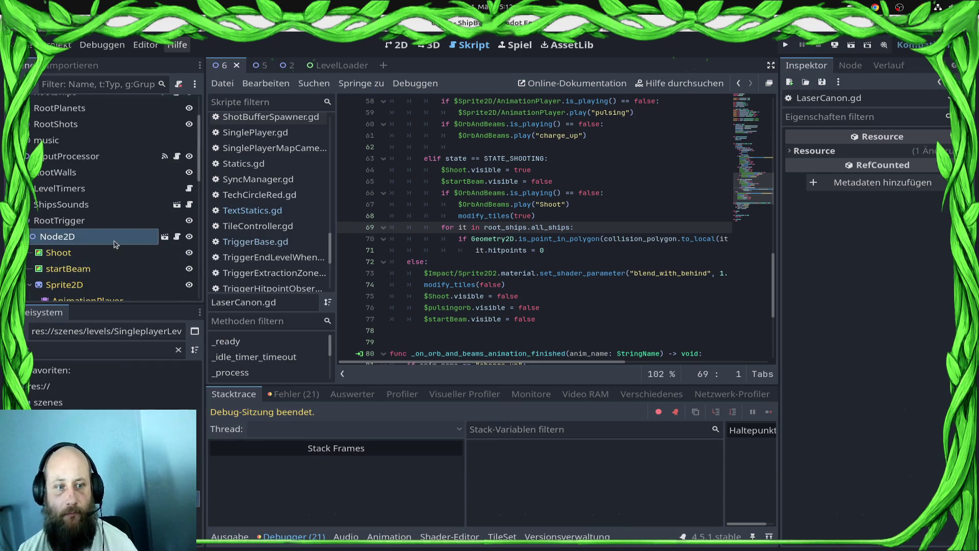
pyautogui.click(97, 221)
pyautogui.click(99, 236)
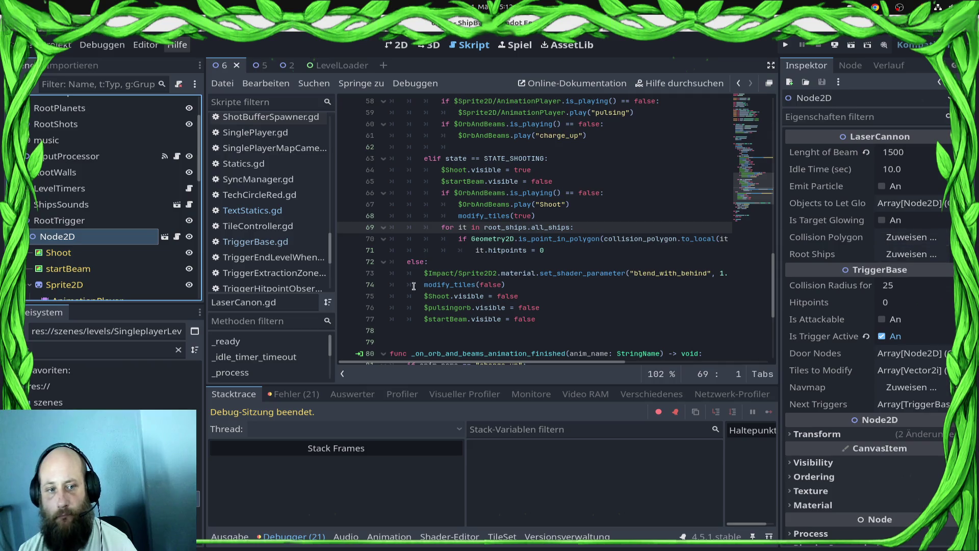
pyautogui.scroll(-3, 178, 193)
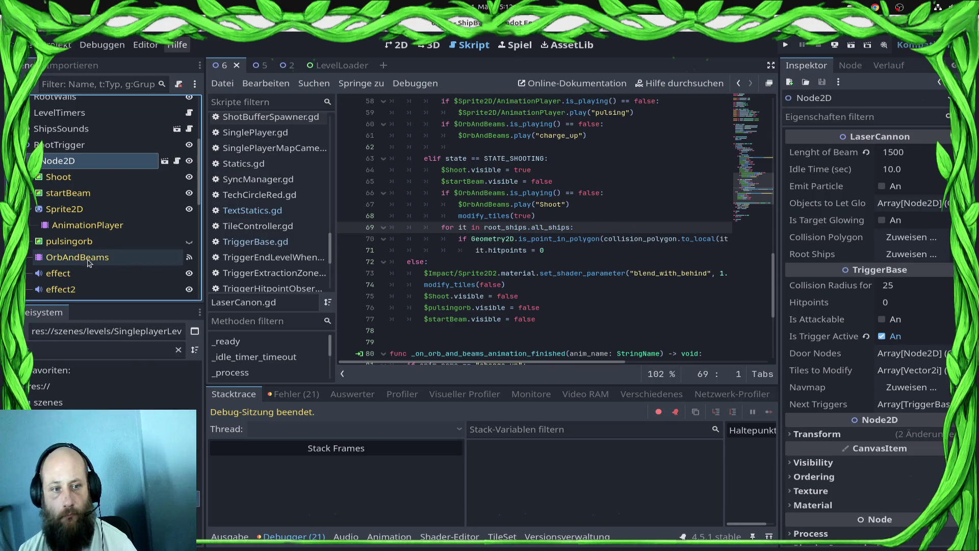
pyautogui.scroll(-4, 111, 246)
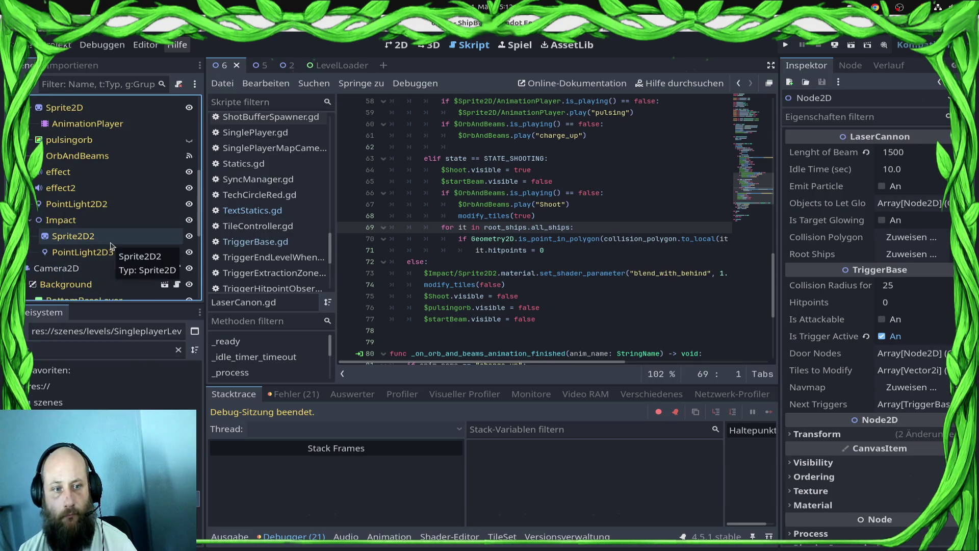
pyautogui.scroll(-3, 111, 246)
pyautogui.scroll(5, 112, 246)
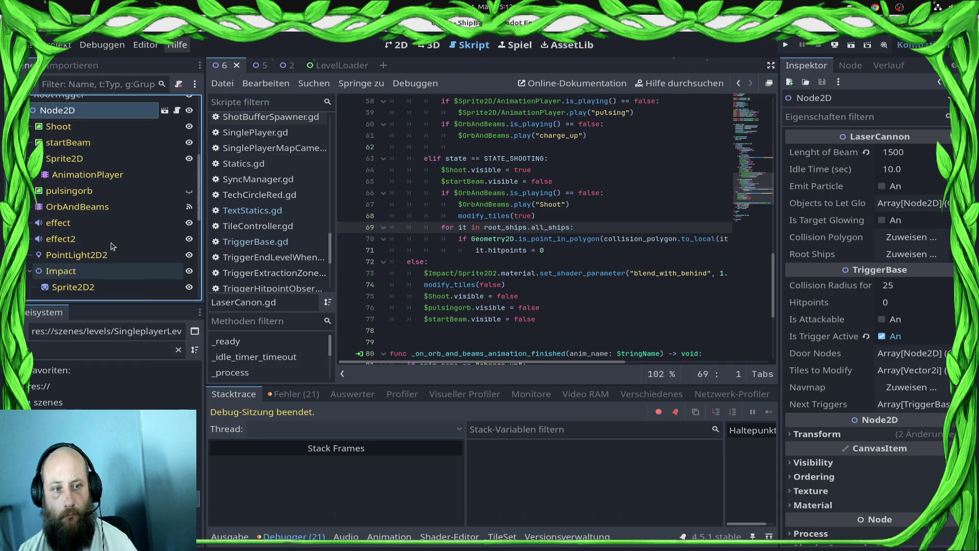
pyautogui.click(875, 255)
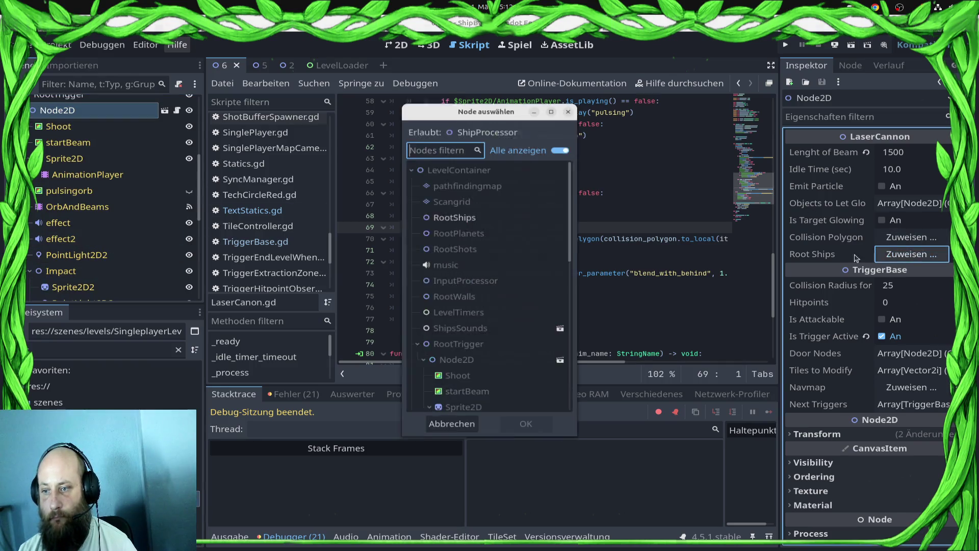
pyautogui.doubleClick(507, 222)
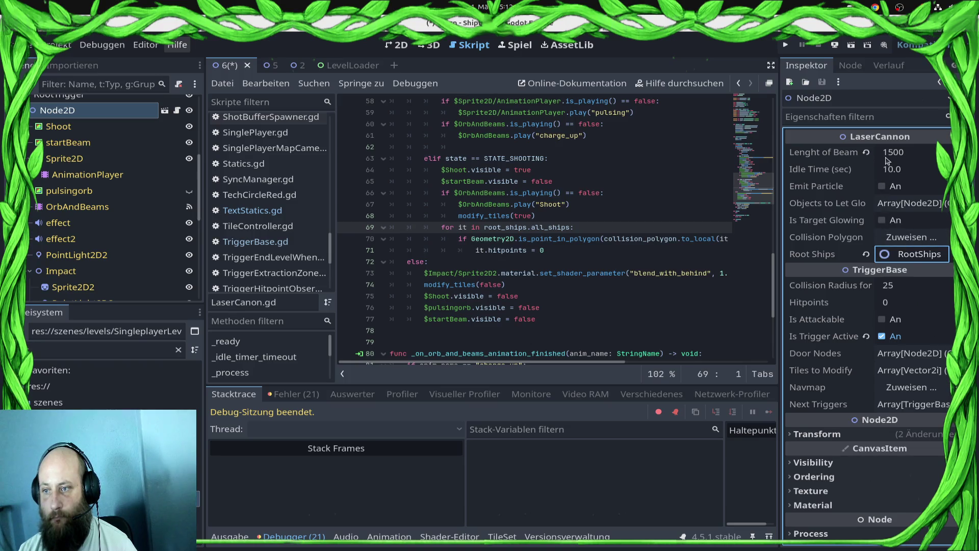
pyautogui.click(788, 44)
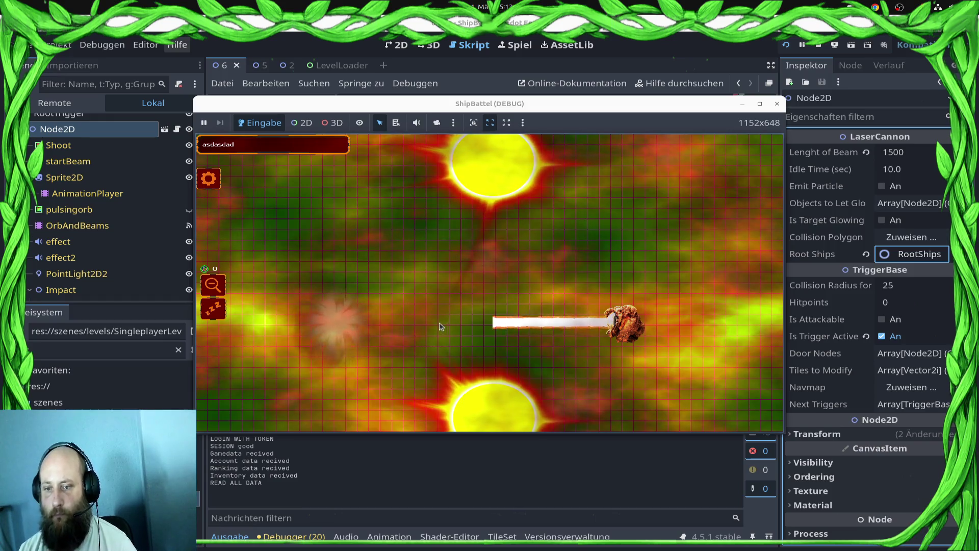
# Raise the cannon's Lenght of Beam from 1500 to 2500, save, and relaunch the game to check it.
pyautogui.click(911, 152)
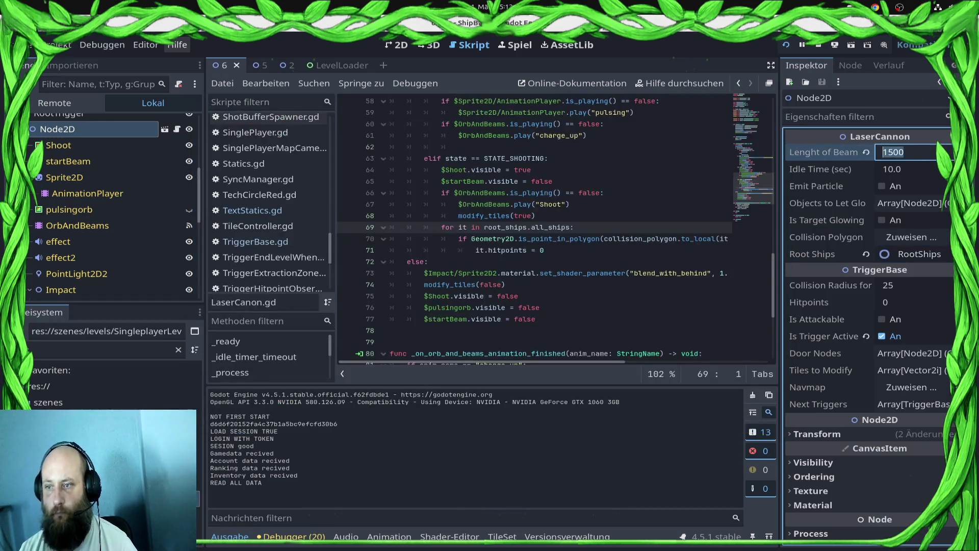
pyautogui.write('250')
pyautogui.press('Return')
pyautogui.hotkey('ctrl', 's')
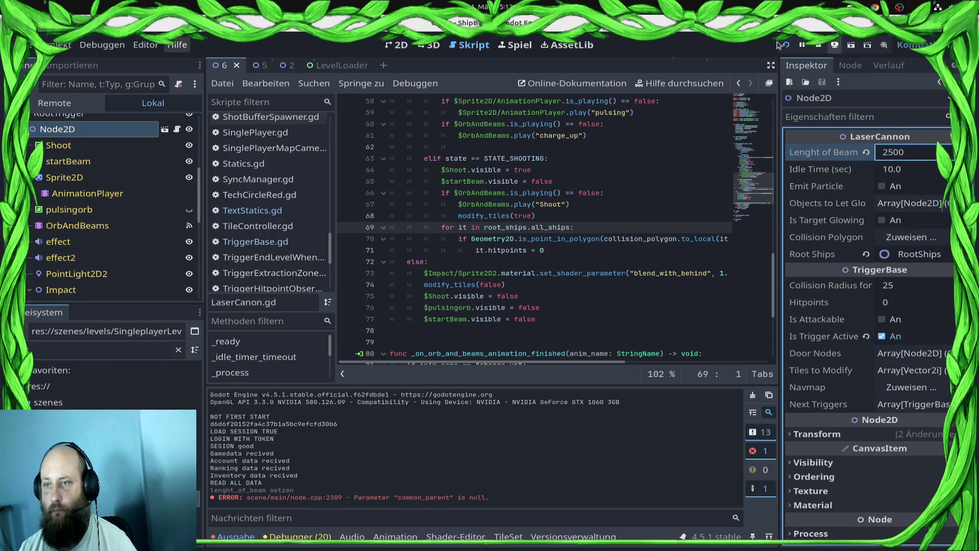
pyautogui.click(822, 45)
pyautogui.click(784, 46)
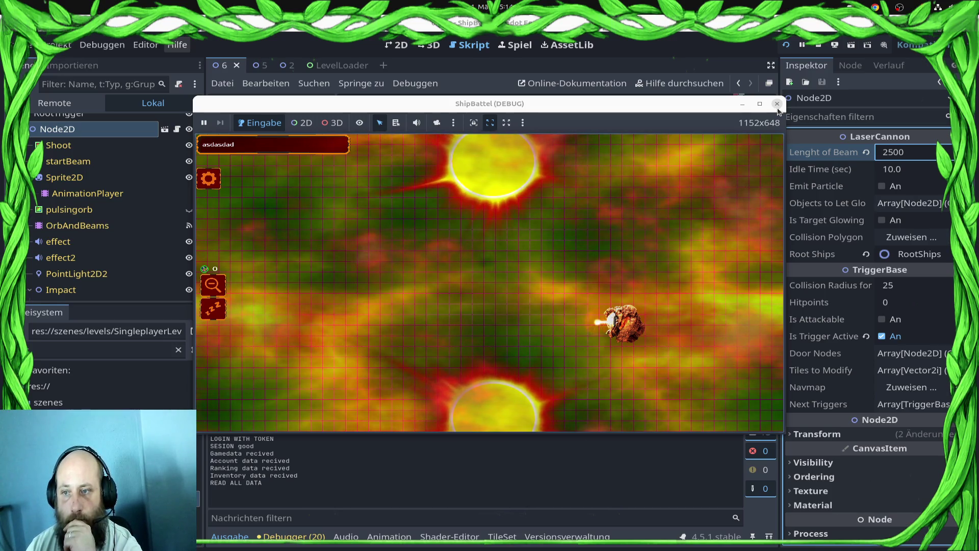
pyautogui.click(777, 105)
pyautogui.scroll(3, 651, 211)
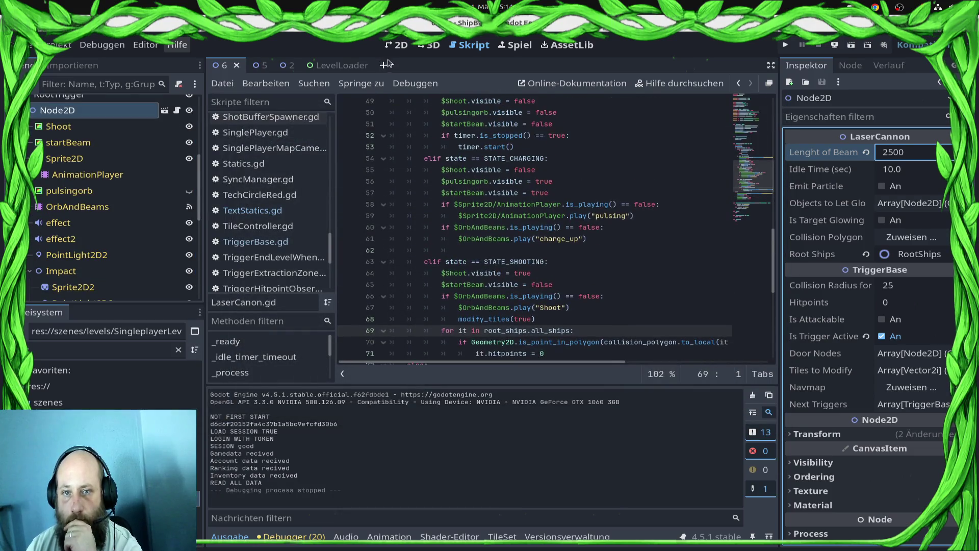
# Read through LaserCanon.gd, then bring up the Sprite2D AnimationPlayer in the timeline.
pyautogui.click(397, 45)
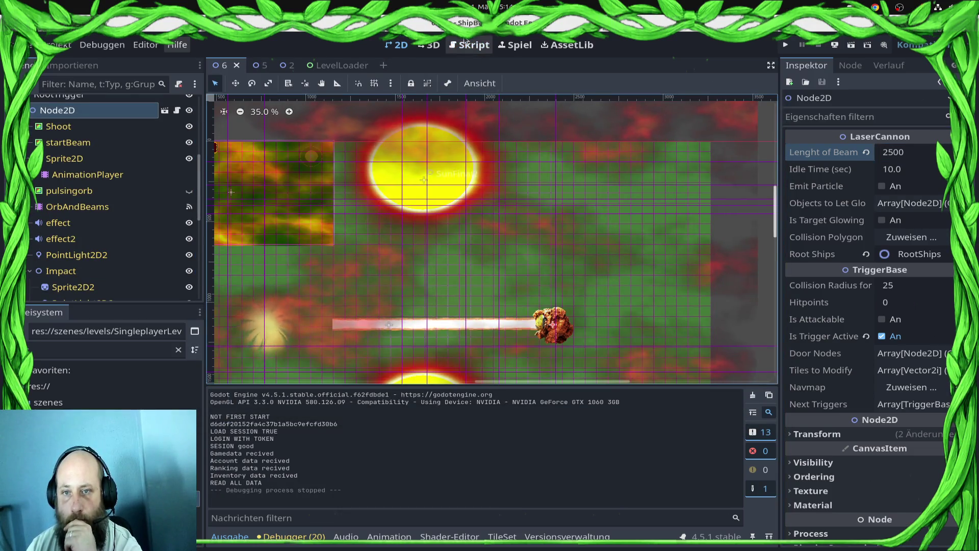
pyautogui.click(470, 45)
pyautogui.scroll(3, 492, 227)
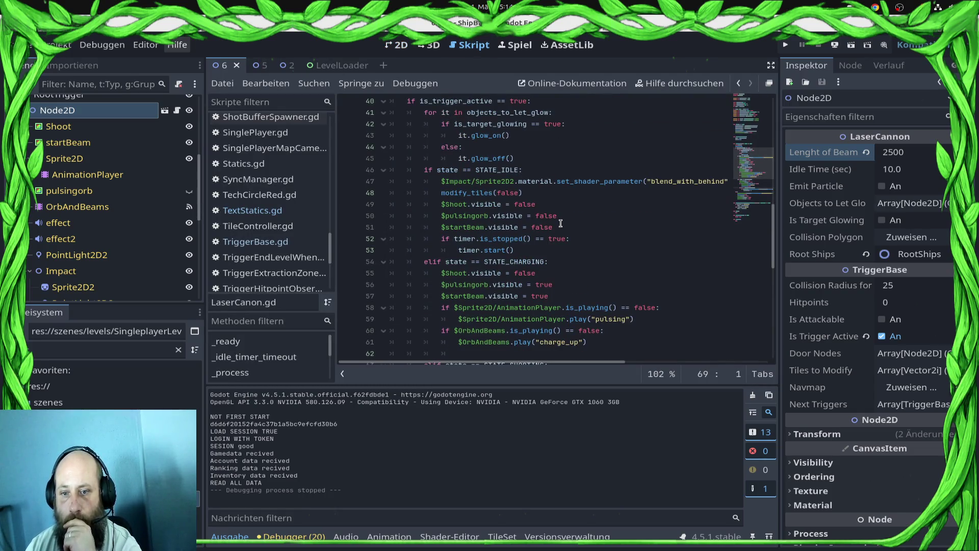
pyautogui.scroll(2, 561, 224)
pyautogui.scroll(11, 584, 232)
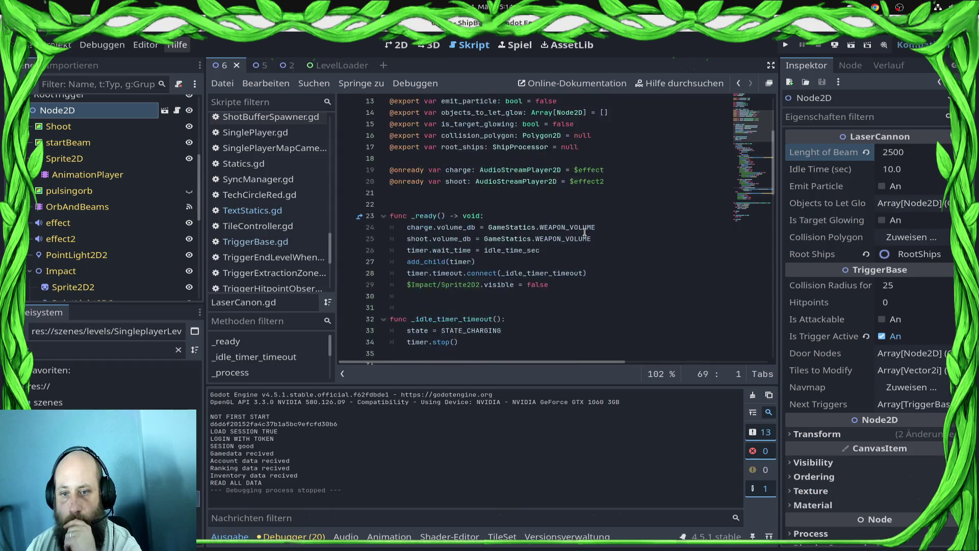
pyautogui.scroll(-13, 577, 234)
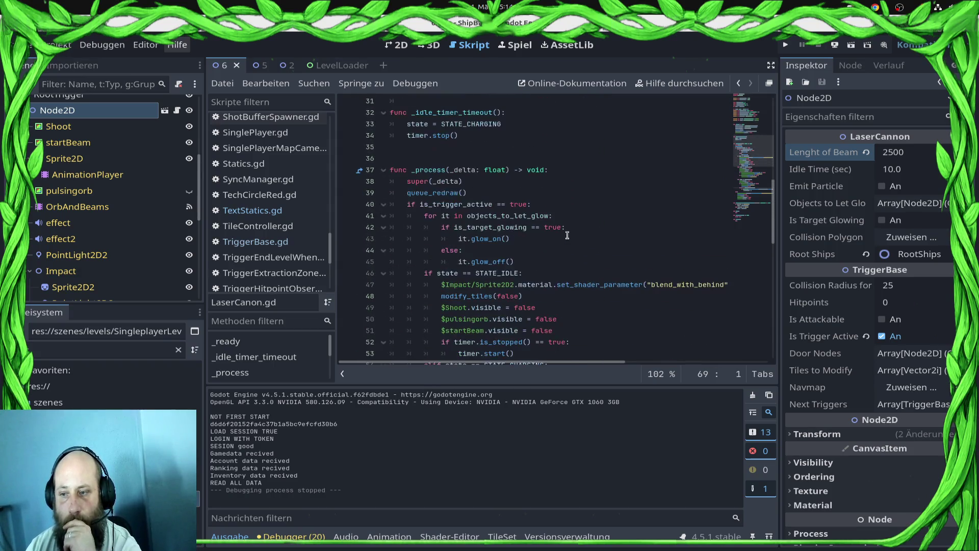
pyautogui.scroll(-6, 567, 235)
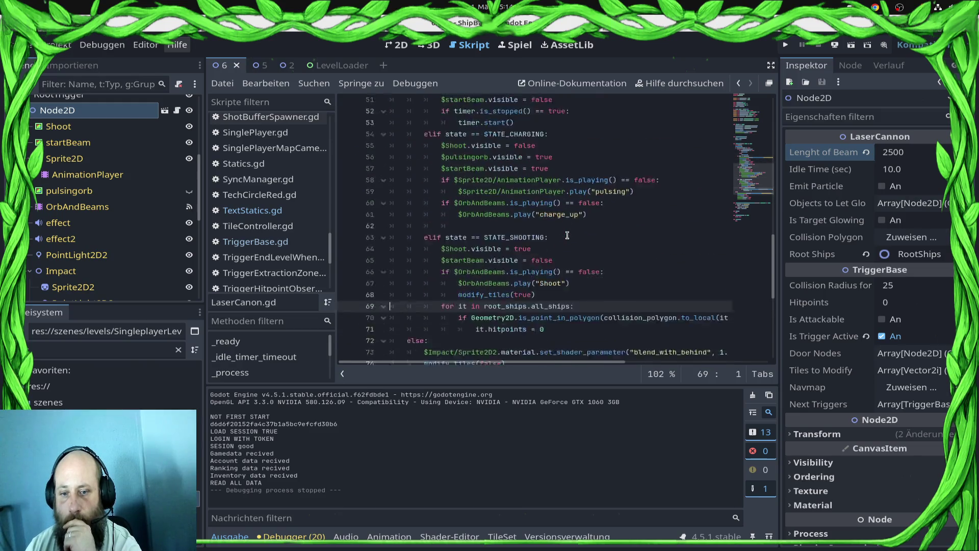
pyautogui.scroll(-5, 589, 206)
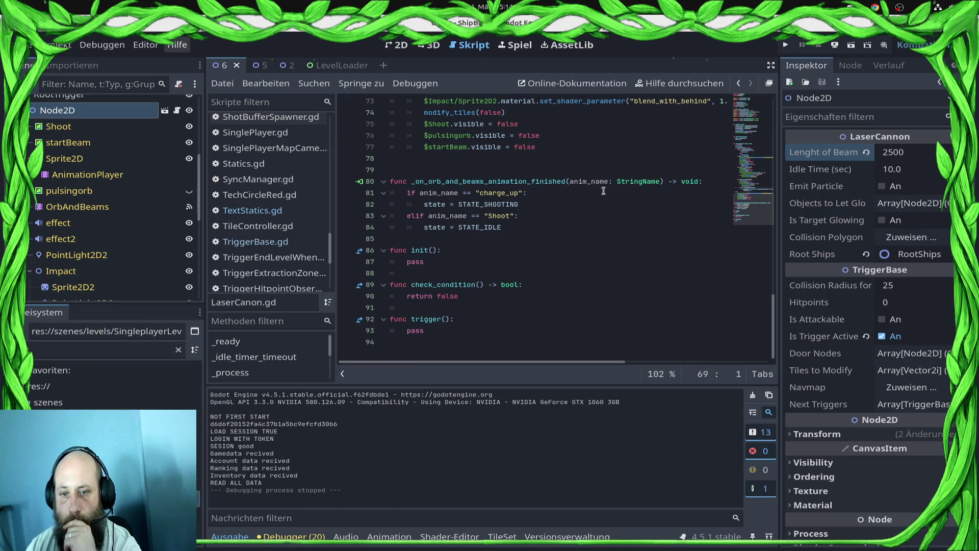
pyautogui.scroll(6, 604, 191)
pyautogui.click(159, 175)
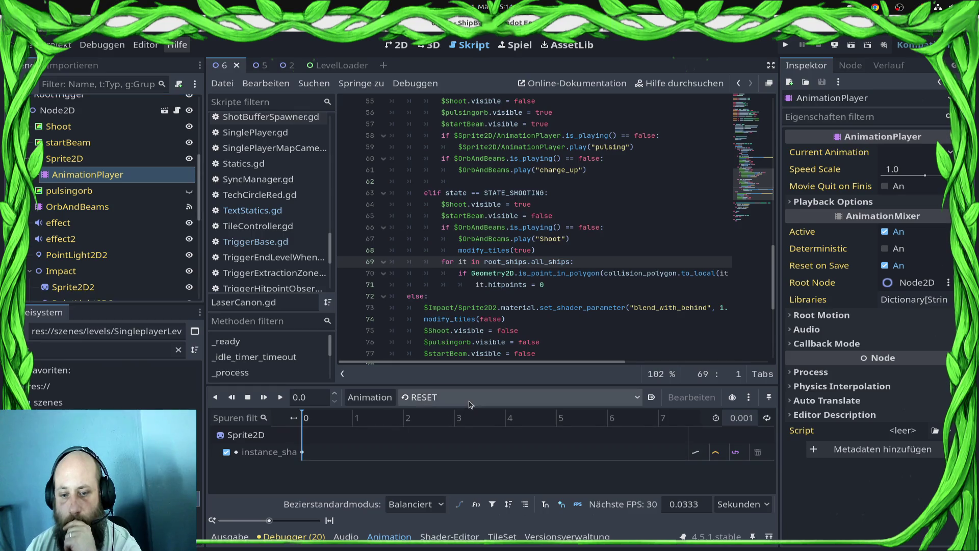
# View the Sprite2D 'pulsing' animation, then OrbAndBeams' Shoot animation and its 3.4 s size key.
pyautogui.click(469, 404)
pyautogui.click(470, 430)
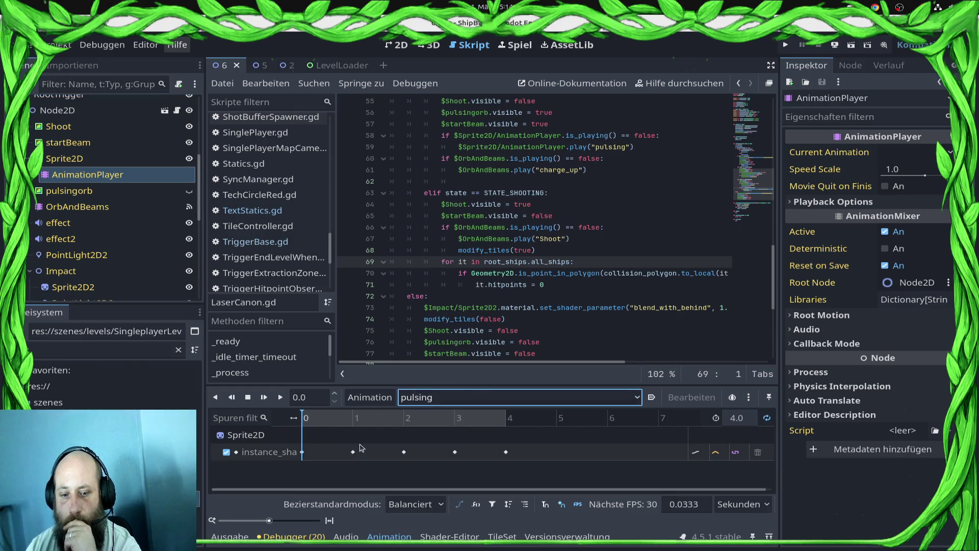
pyautogui.scroll(-1, 106, 239)
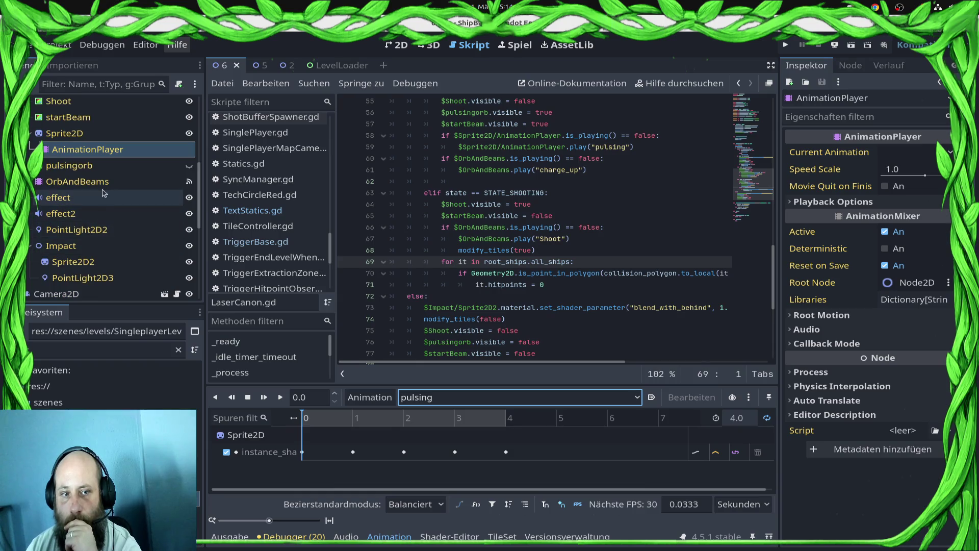
pyautogui.click(103, 183)
pyautogui.click(473, 398)
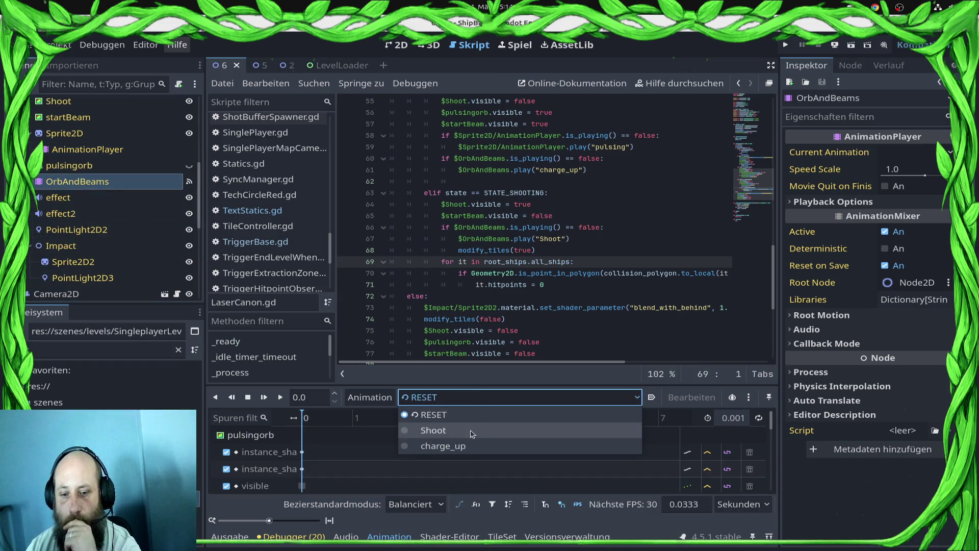
pyautogui.click(471, 431)
pyautogui.scroll(-3, 320, 456)
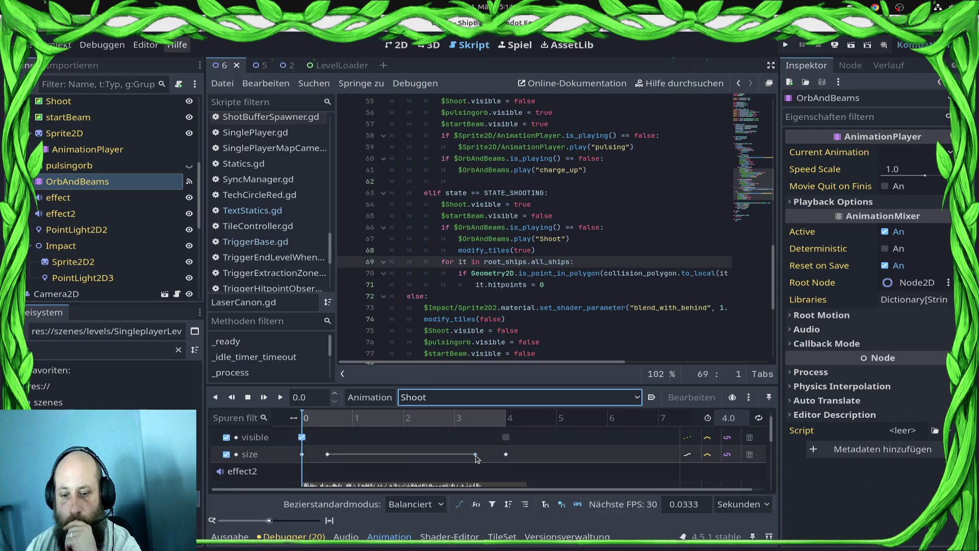
pyautogui.click(475, 454)
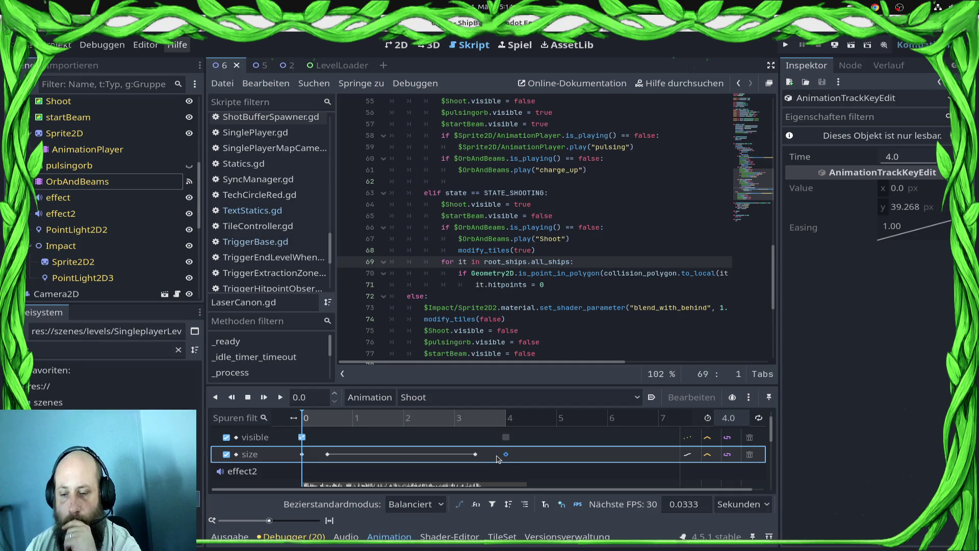
pyautogui.scroll(1, 449, 464)
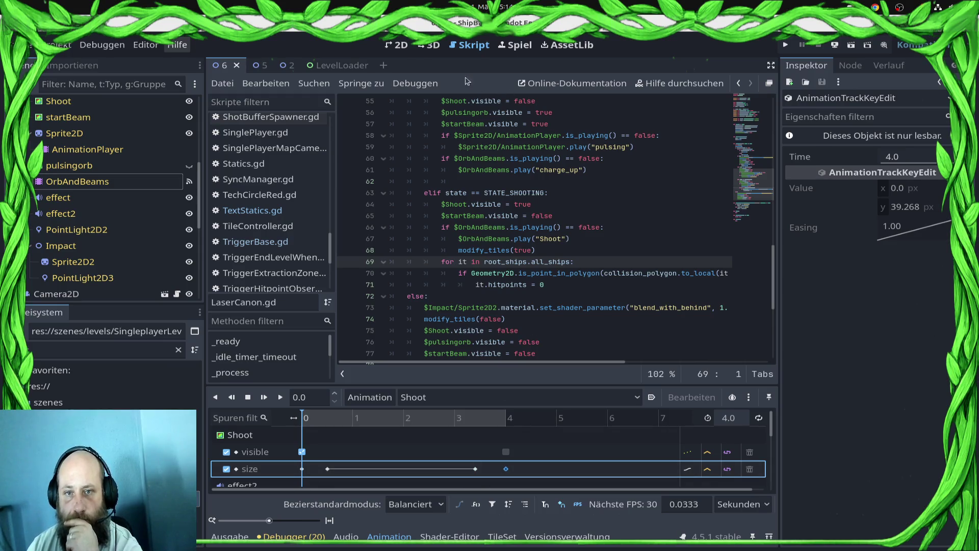
# In the 2D view, scrub Shoot and check the 0.5 s size key's x value of 650.
pyautogui.click(396, 46)
pyautogui.moveTo(304, 417)
pyautogui.mouseDown()
pyautogui.moveTo(497, 425)
pyautogui.moveTo(487, 434)
pyautogui.moveTo(289, 430)
pyautogui.mouseUp()
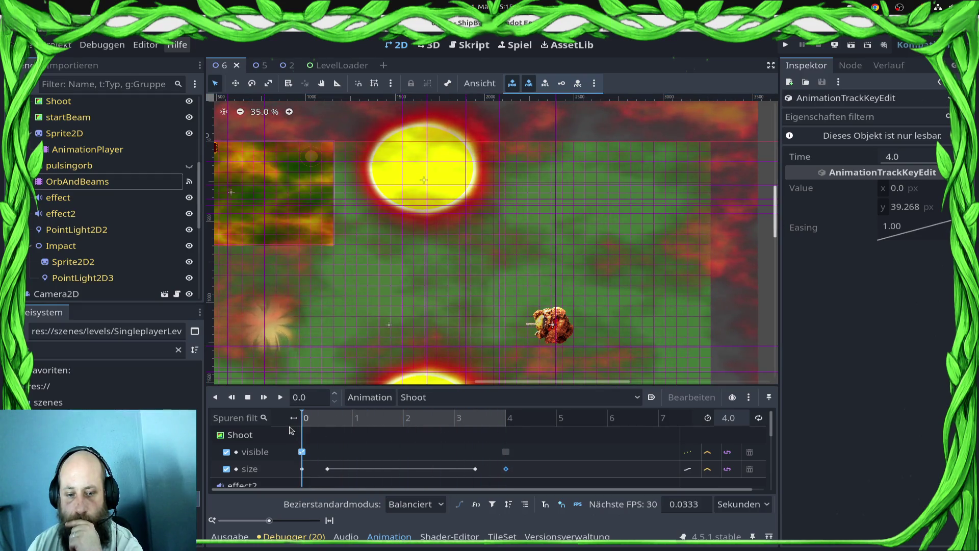
pyautogui.click(327, 469)
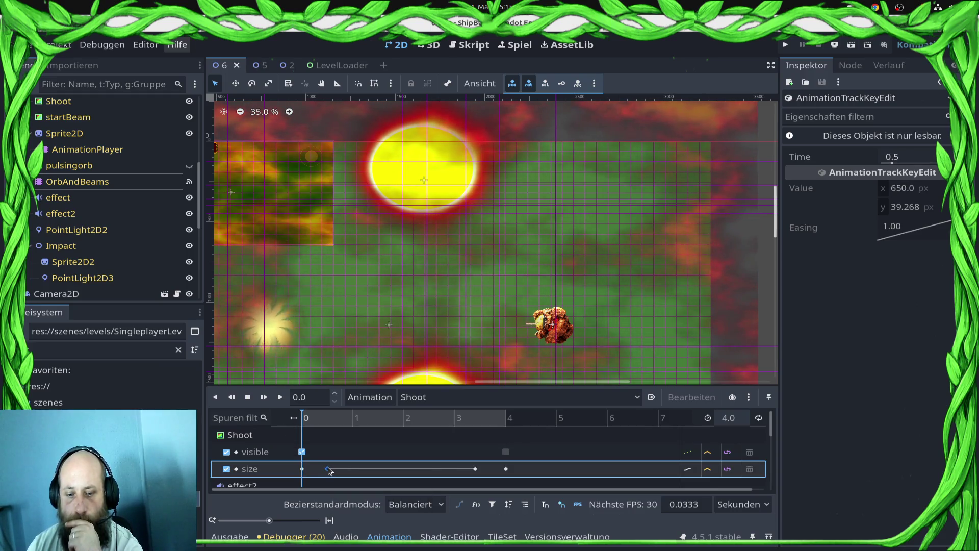
pyautogui.click(940, 194)
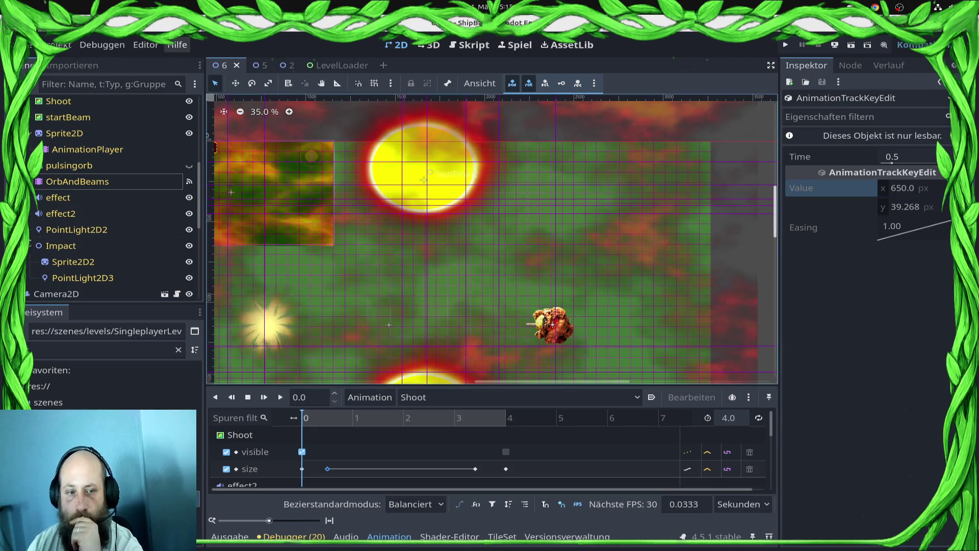
pyautogui.rightClick(88, 168)
pyautogui.click(88, 182)
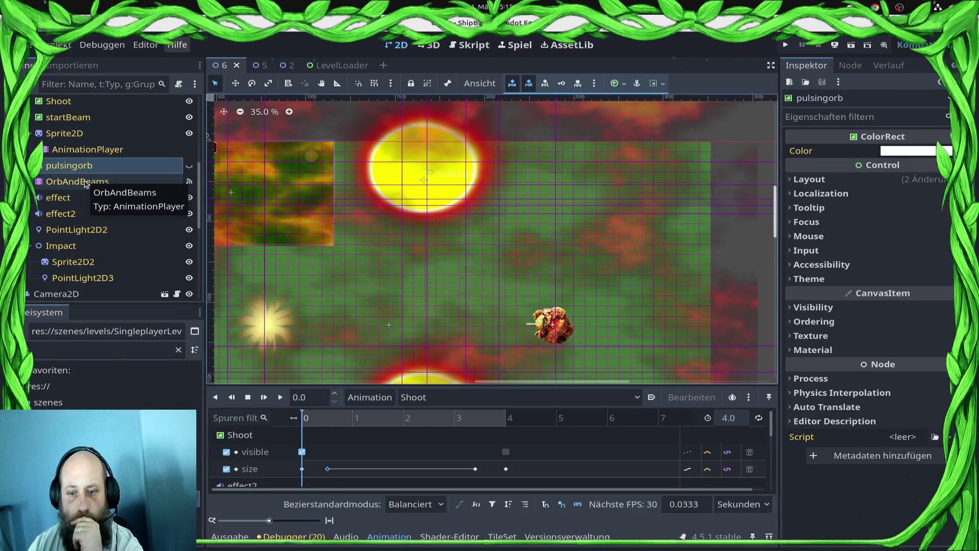
pyautogui.scroll(6, 86, 183)
pyautogui.scroll(-2, 88, 181)
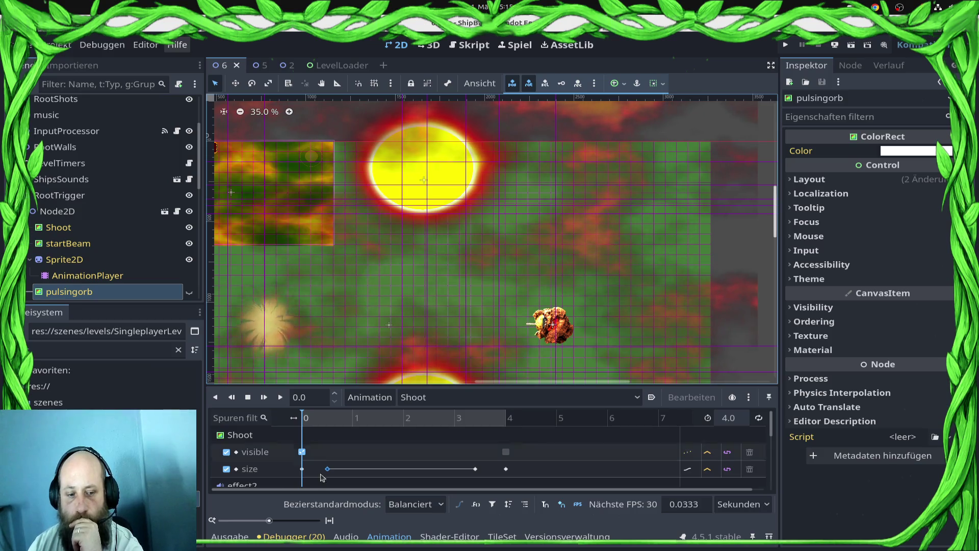
# Delete the laser cannon Node2D from level 6.
pyautogui.click(74, 196)
pyautogui.click(76, 209)
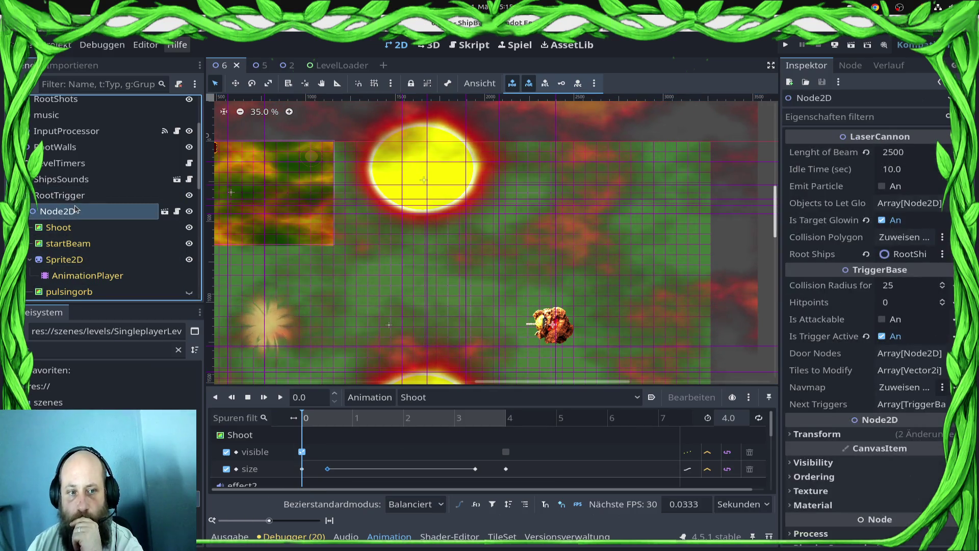
pyautogui.rightClick(77, 210)
pyautogui.click(214, 441)
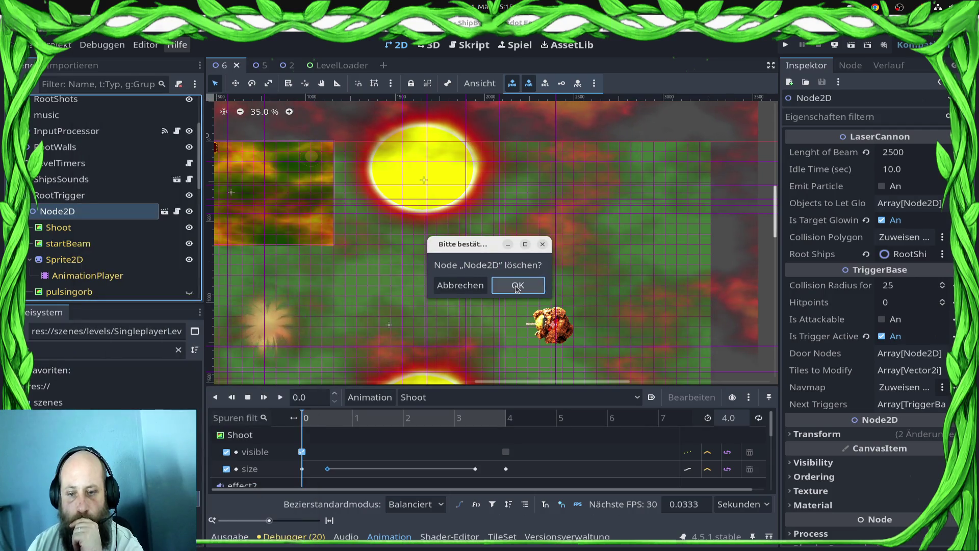
pyautogui.click(518, 286)
# Duplicate LaserCannon.tscn in the objects folder as LaserCannonLongRange.tscn.
pyautogui.write('To')
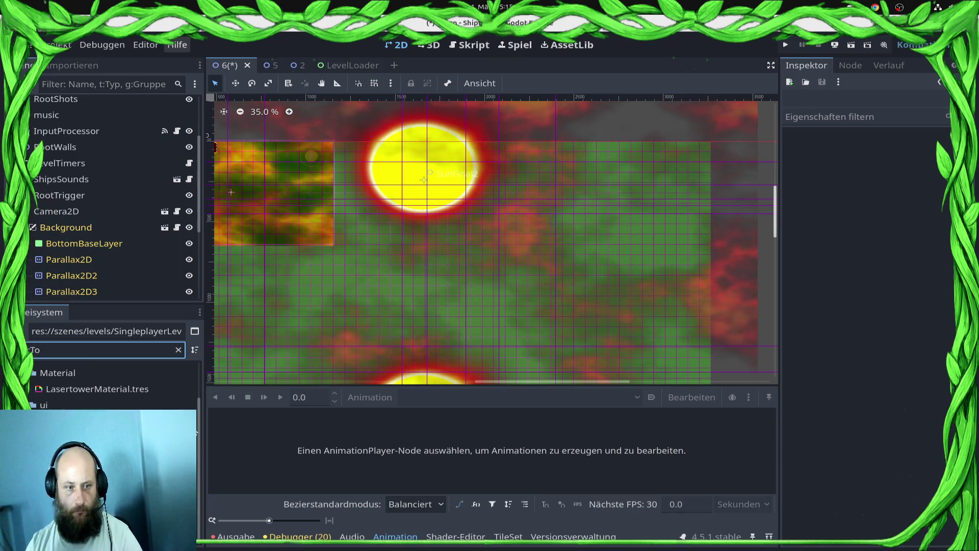
pyautogui.press('BackSpace')
pyautogui.scroll(-5, 196, 433)
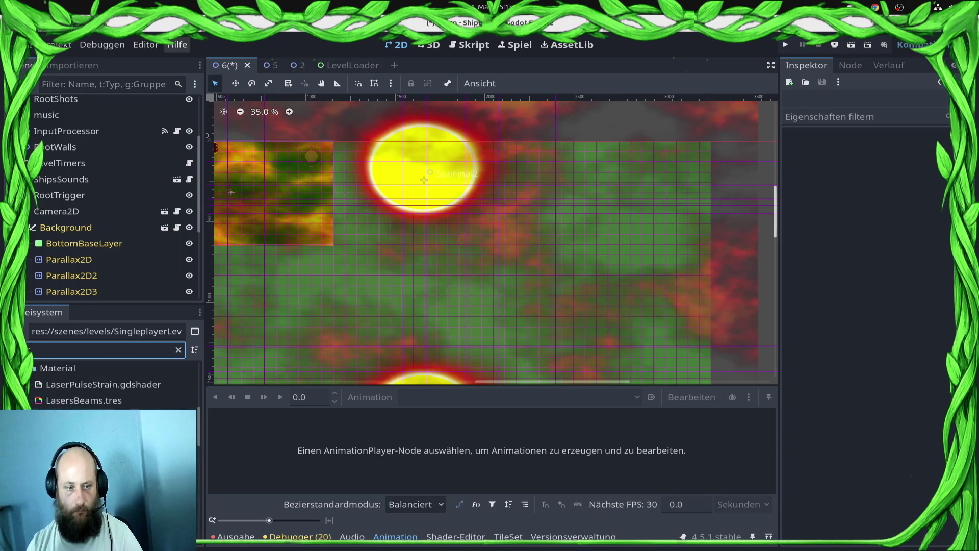
pyautogui.scroll(-5, 112, 387)
pyautogui.click(102, 433)
pyautogui.rightClick(102, 470)
pyautogui.click(133, 510)
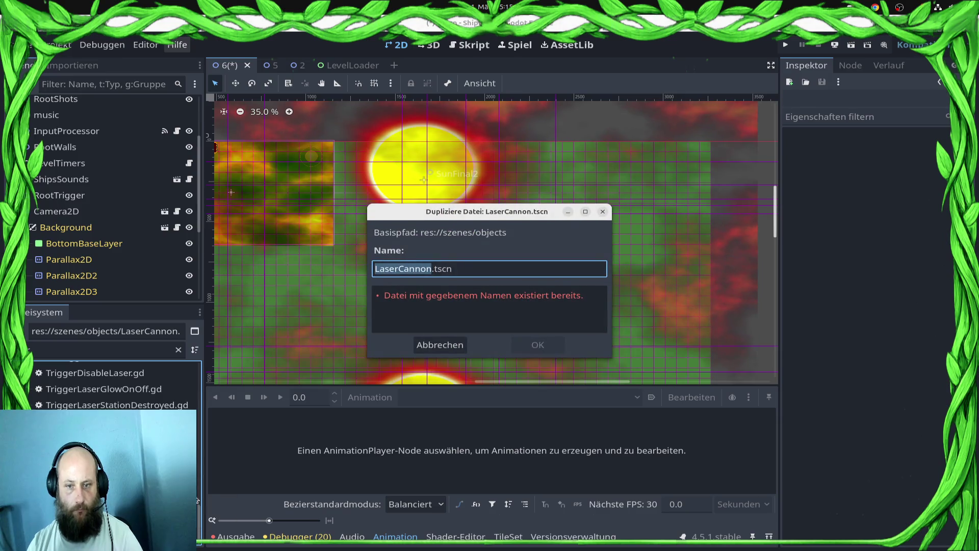
pyautogui.press('Right')
pyautogui.write('Lo')
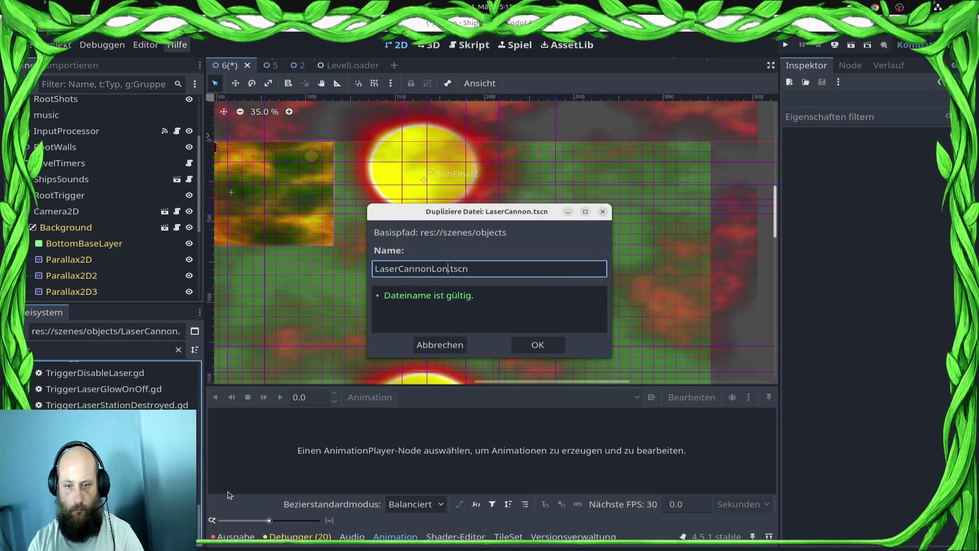
pyautogui.press('Return')
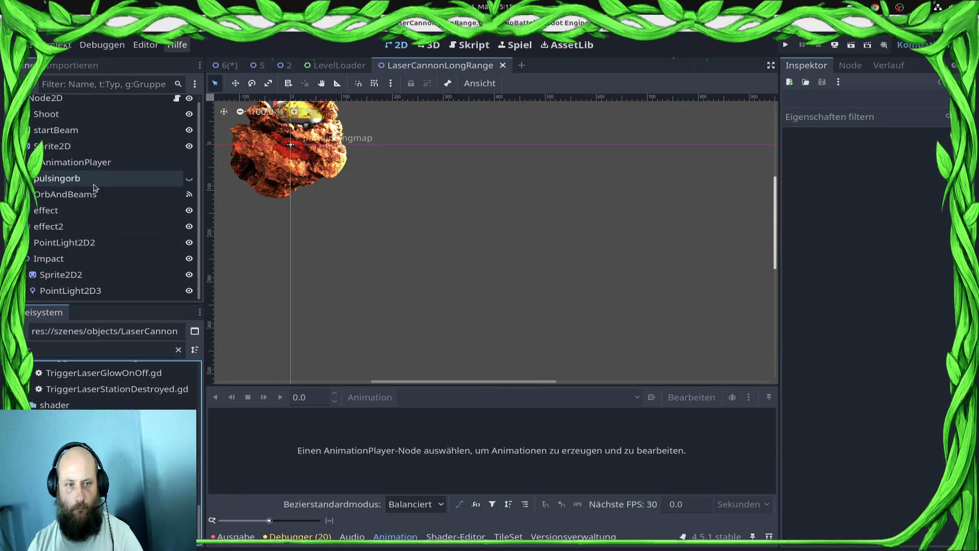
# Open OrbAndBeams' Shoot animation and set the 0.5 s size key's x to 2500.
pyautogui.click(92, 195)
pyautogui.click(457, 398)
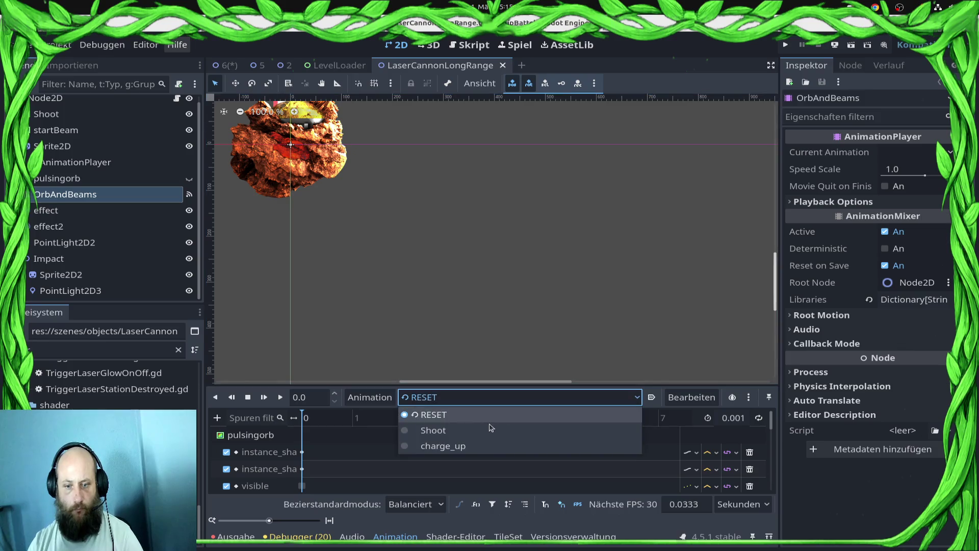
pyautogui.click(483, 435)
pyautogui.click(327, 469)
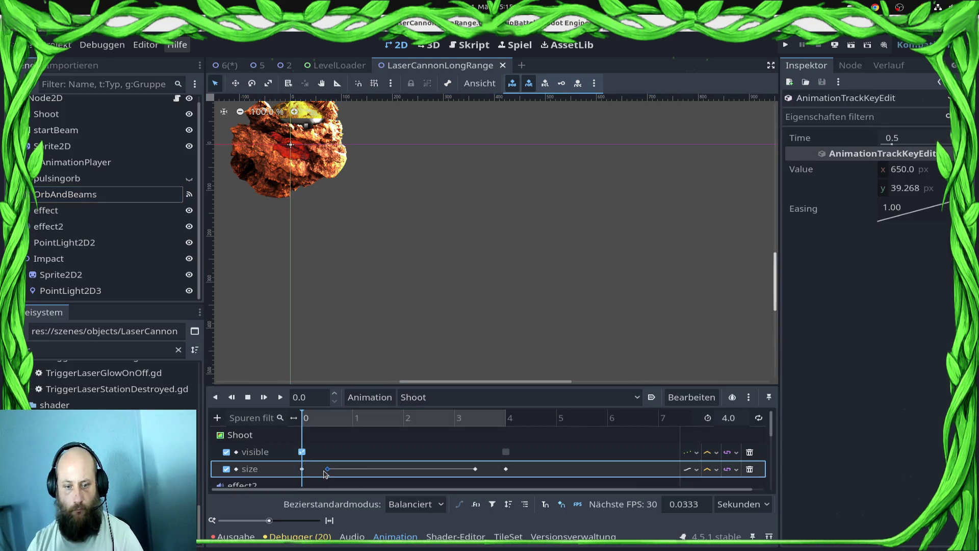
pyautogui.moveTo(320, 422); pyautogui.dragTo(328, 429)
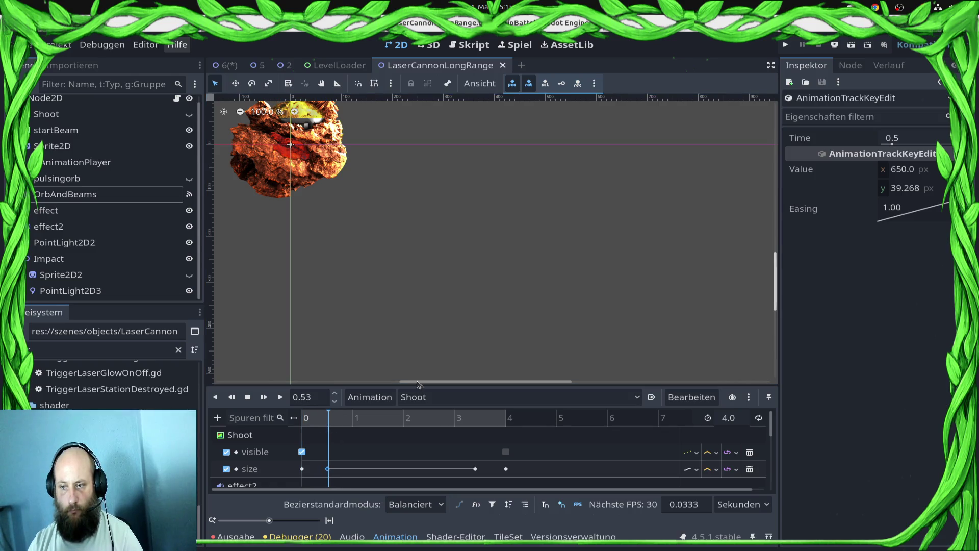
pyautogui.click(935, 175)
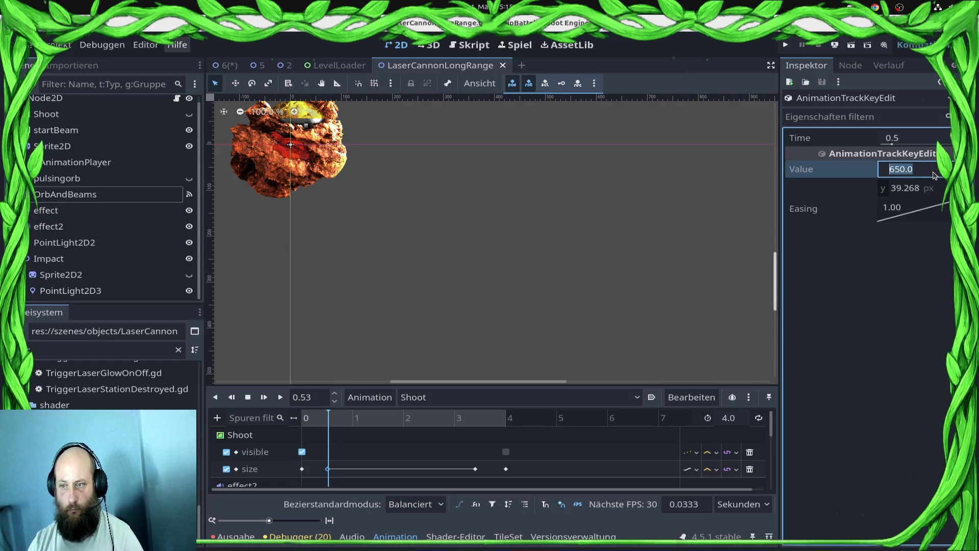
pyautogui.scroll(-3, 538, 193)
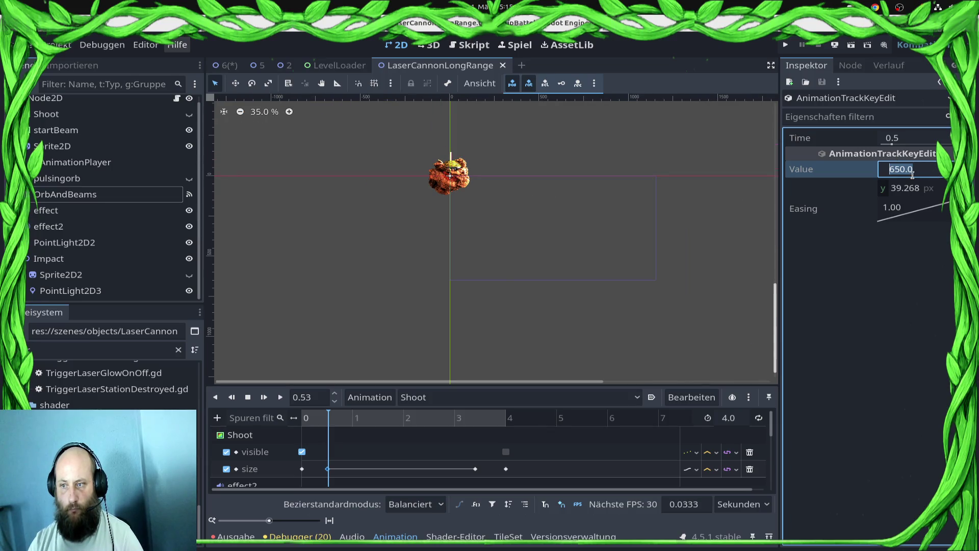
pyautogui.write('2')
pyautogui.press('Return')
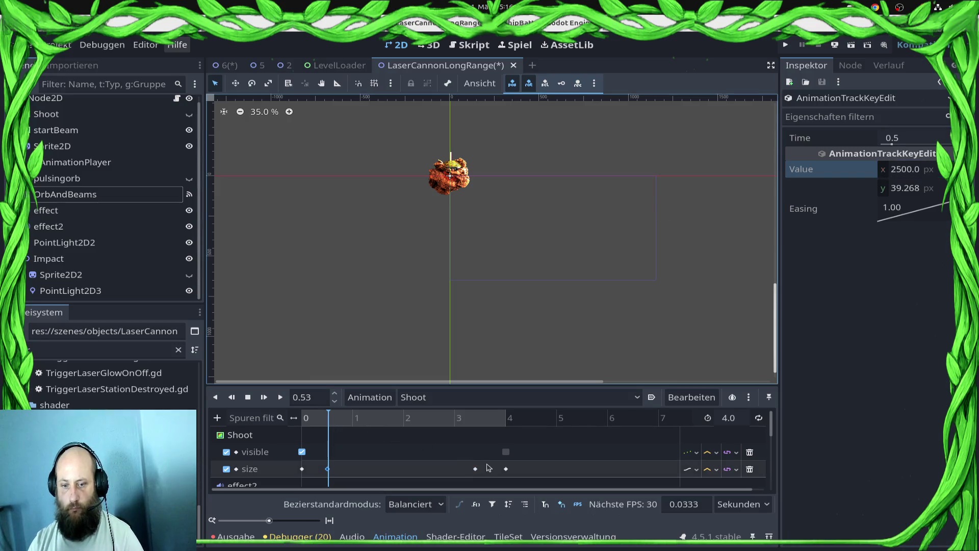
# Set the 3.4 s size key's x to 2500 as well and play Shoot from the start.
pyautogui.click(476, 469)
pyautogui.click(916, 174)
pyautogui.write('2')
pyautogui.press('Return')
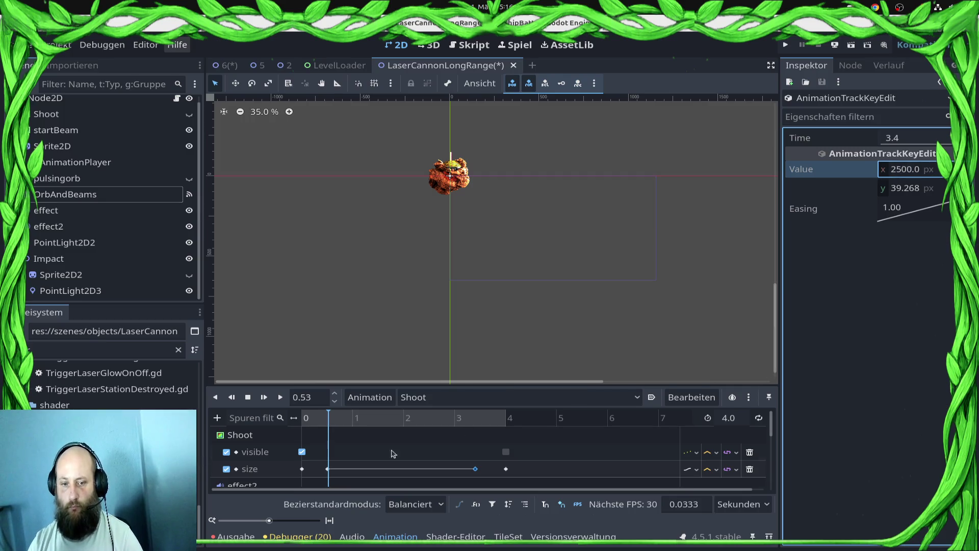
pyautogui.click(306, 419)
pyautogui.hotkey('shift', 'd')
pyautogui.scroll(-6, 475, 226)
pyautogui.scroll(4, 516, 322)
# Nudge the Sprite2D2 impact glow up to the beam's far end and save the scene.
pyautogui.click(411, 327)
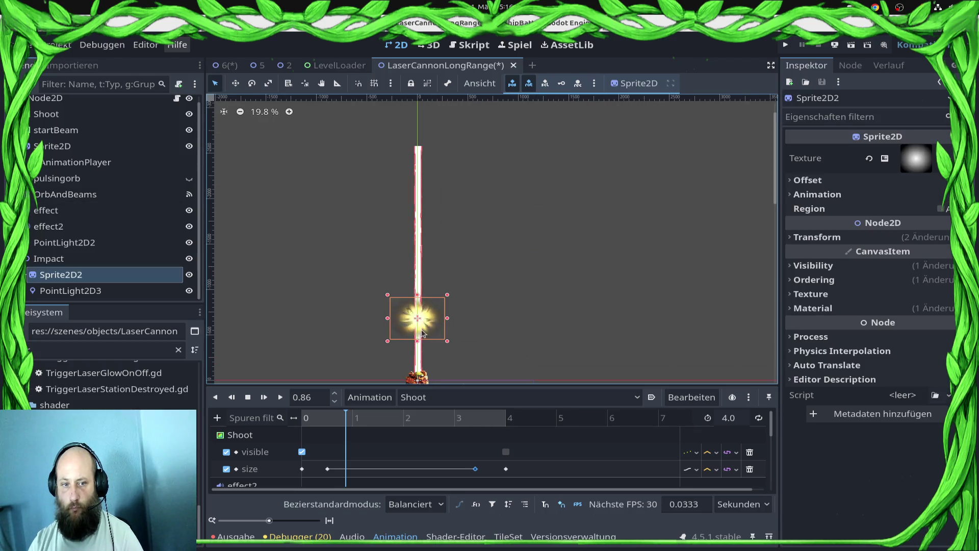
pyautogui.press('w')
pyautogui.press('Up')
pyautogui.press('Up')
pyautogui.press('Up')
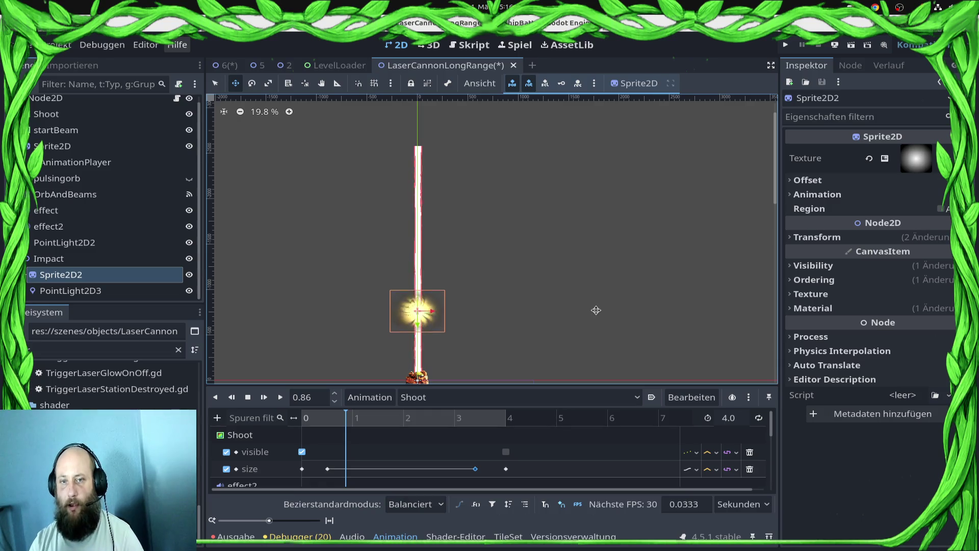
pyautogui.press('Up')
pyautogui.press('Up')
pyautogui.press('Up')
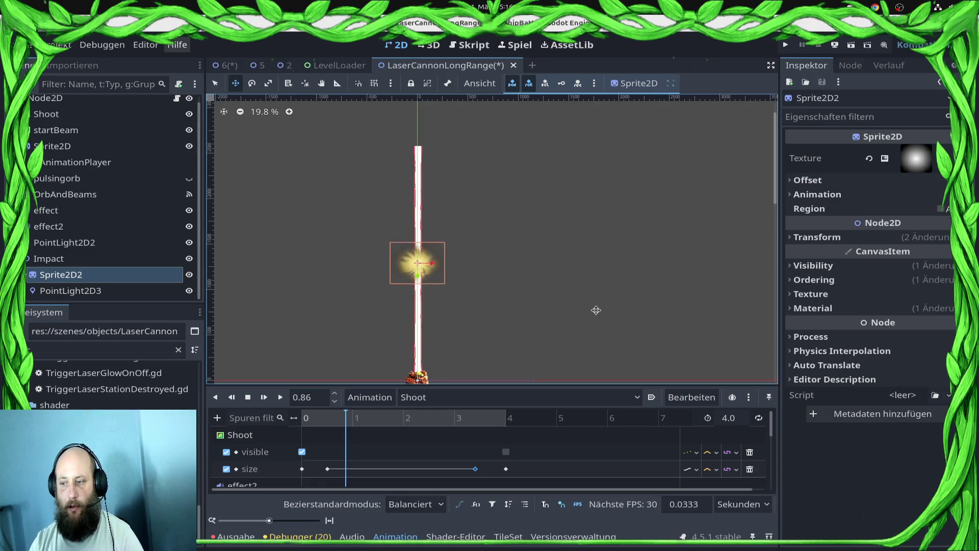
pyautogui.press('Up')
pyautogui.press('Up')
pyautogui.press('Up')
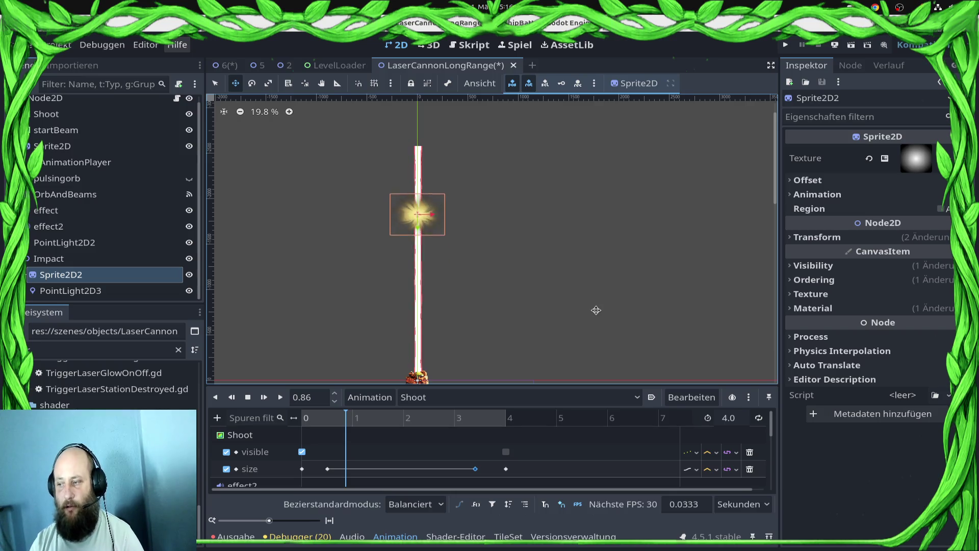
pyautogui.press('Up')
pyautogui.press('Up')
pyautogui.press('Up')
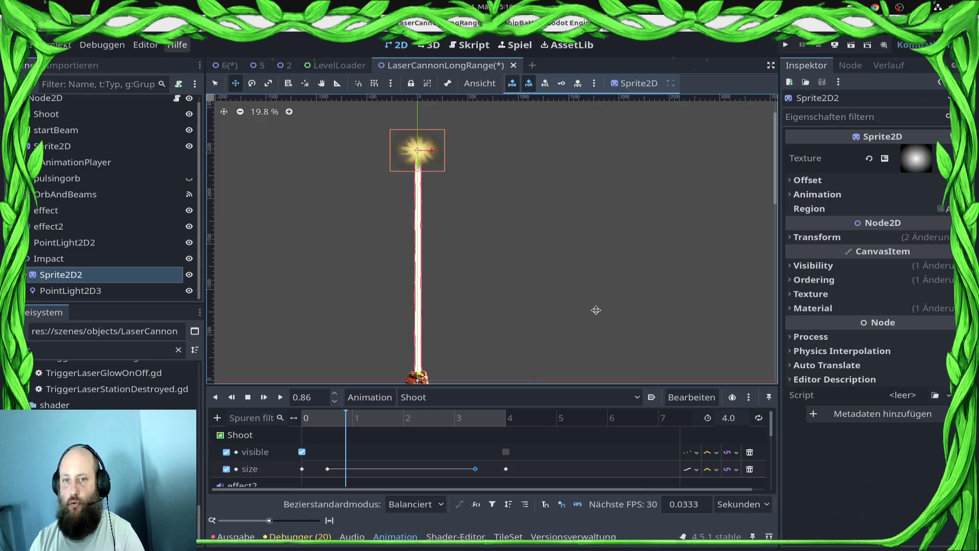
pyautogui.hotkey('ctrl', 's')
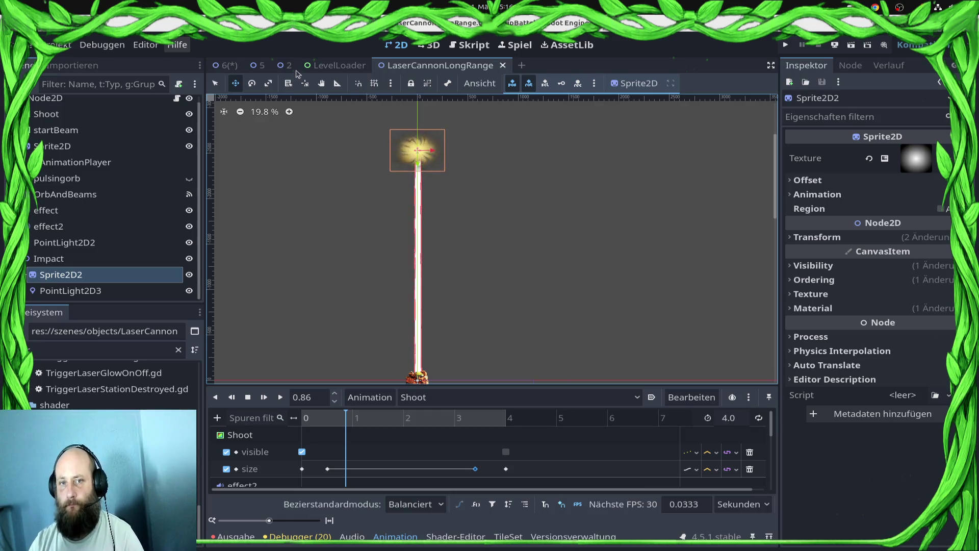
# Instance the laser cannon scene into level 6 under RootTrigger and position it in the level.
pyautogui.click(216, 70)
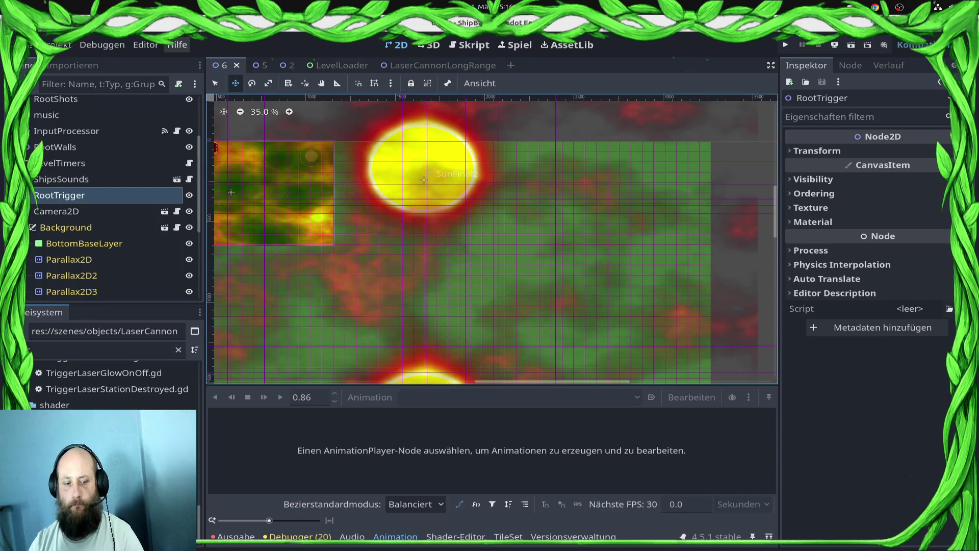
pyautogui.moveTo(102, 389)
pyautogui.mouseDown()
pyautogui.moveTo(94, 190)
pyautogui.moveTo(102, 195)
pyautogui.mouseUp()
pyautogui.hscroll(-5, 427, 255)
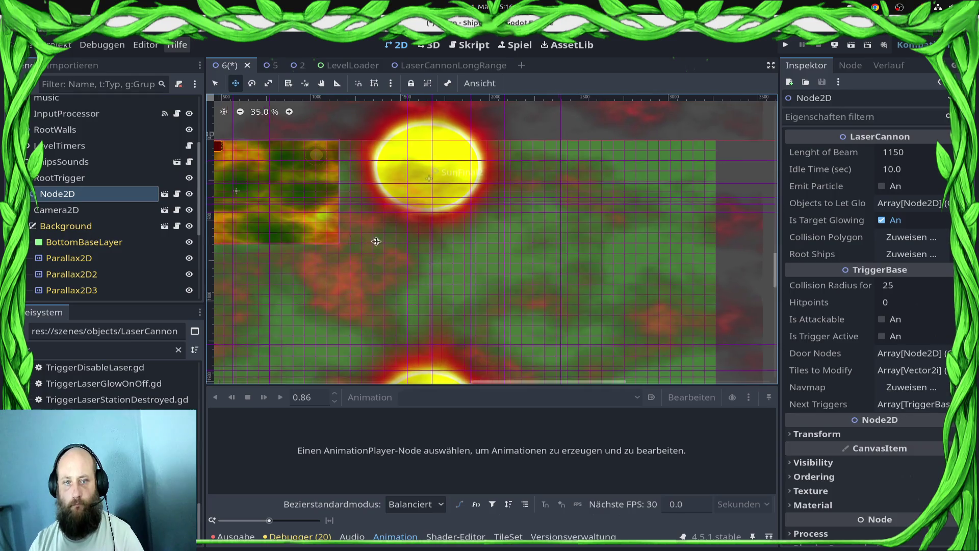
pyautogui.moveTo(229, 120)
pyautogui.mouseDown()
pyautogui.moveTo(677, 290)
pyautogui.moveTo(653, 325)
pyautogui.mouseUp()
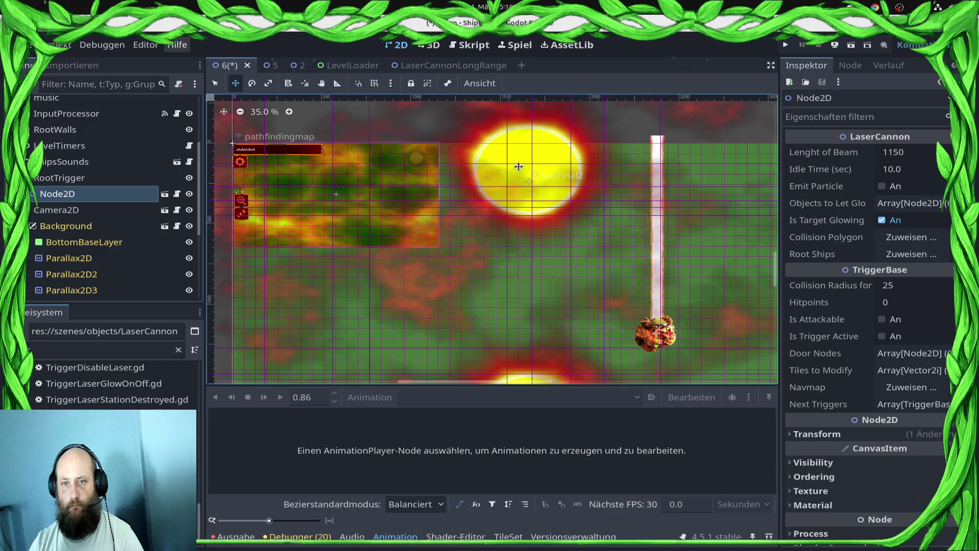
pyautogui.hscroll(6, 498, 186)
pyautogui.hscroll(2, 498, 186)
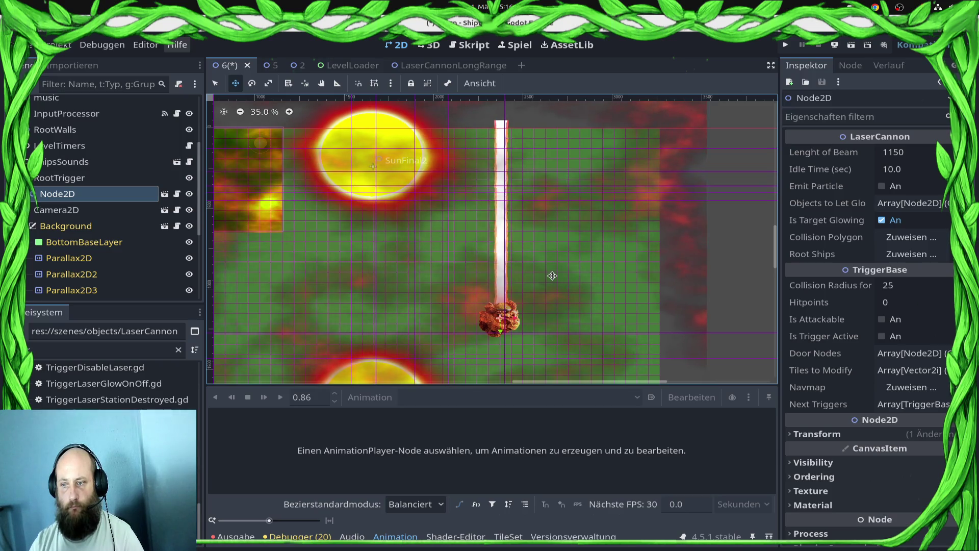
pyautogui.click(467, 65)
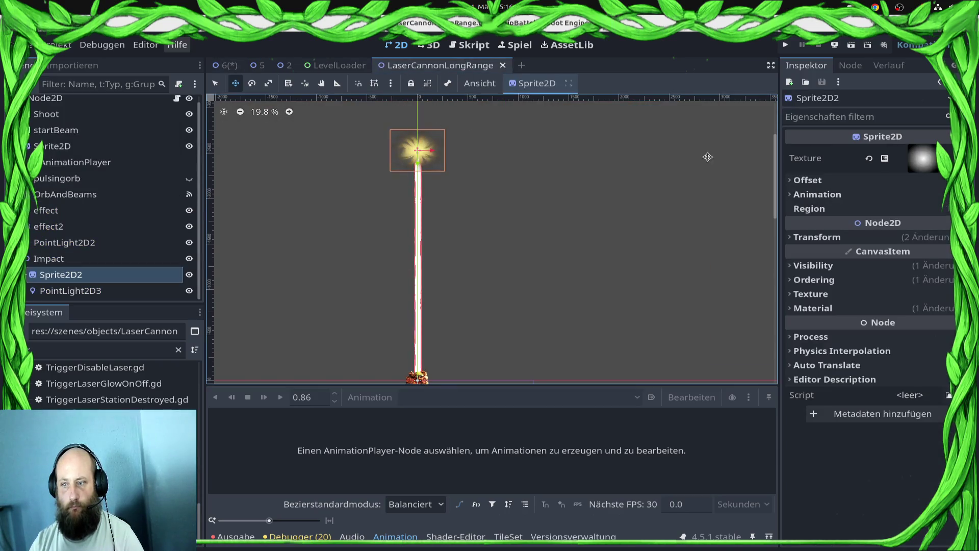
# Set both Shoot size keys (0.5 s and 3.4 s) to 3000 px wide and save.
pyautogui.click(66, 194)
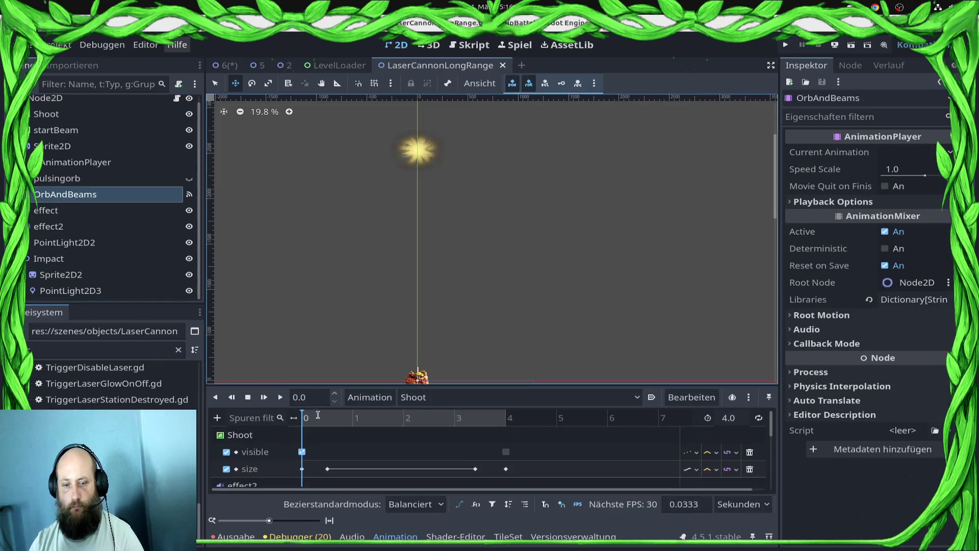
pyautogui.click(327, 469)
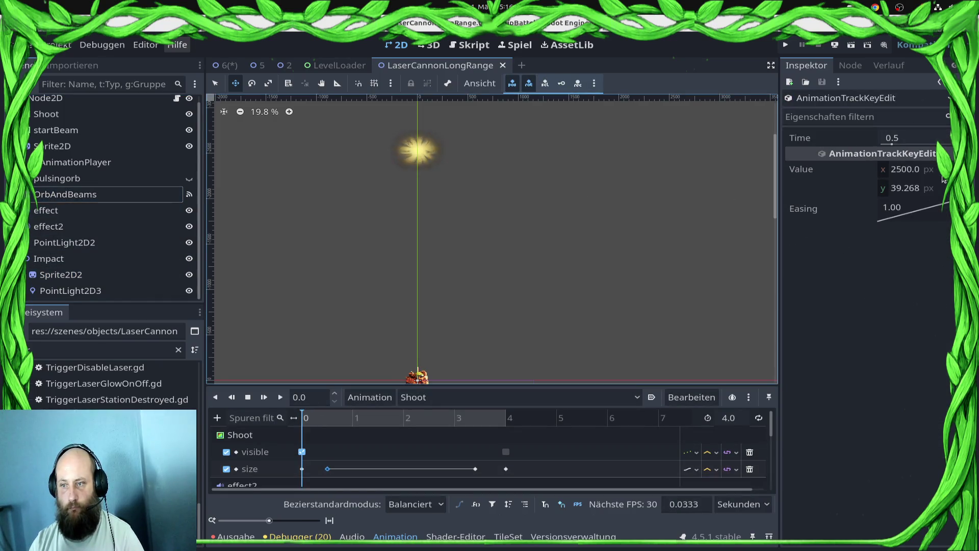
pyautogui.click(913, 170)
pyautogui.write('3000')
pyautogui.press('Return')
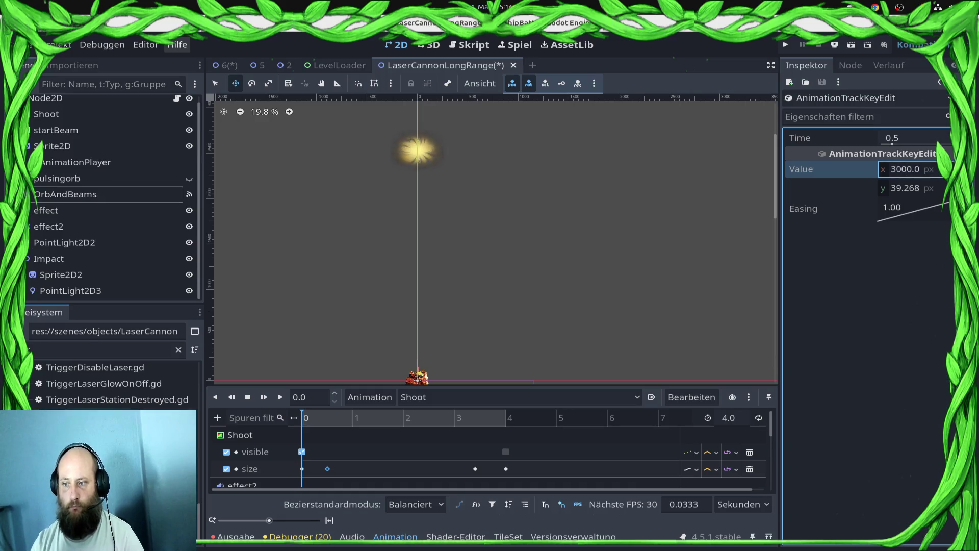
pyautogui.click(475, 469)
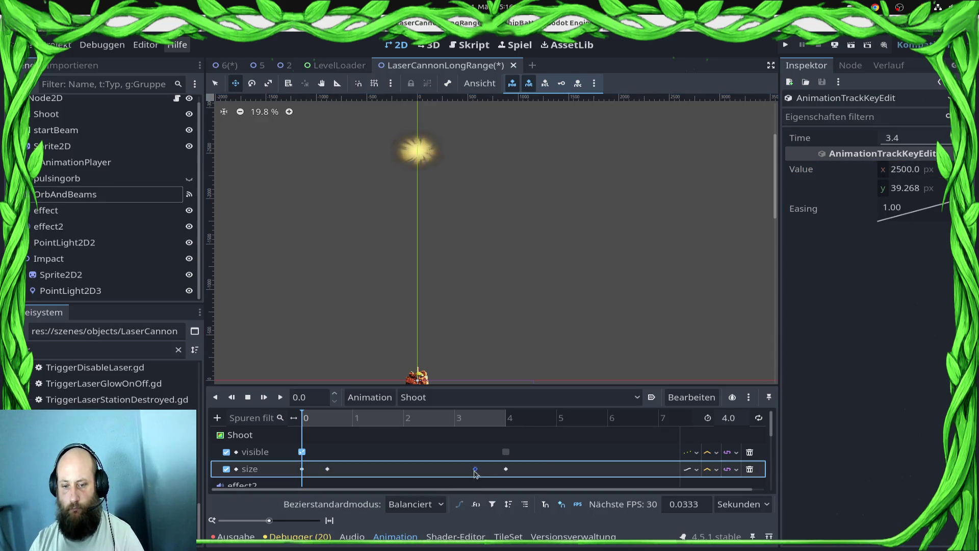
pyautogui.click(913, 169)
pyautogui.write('30')
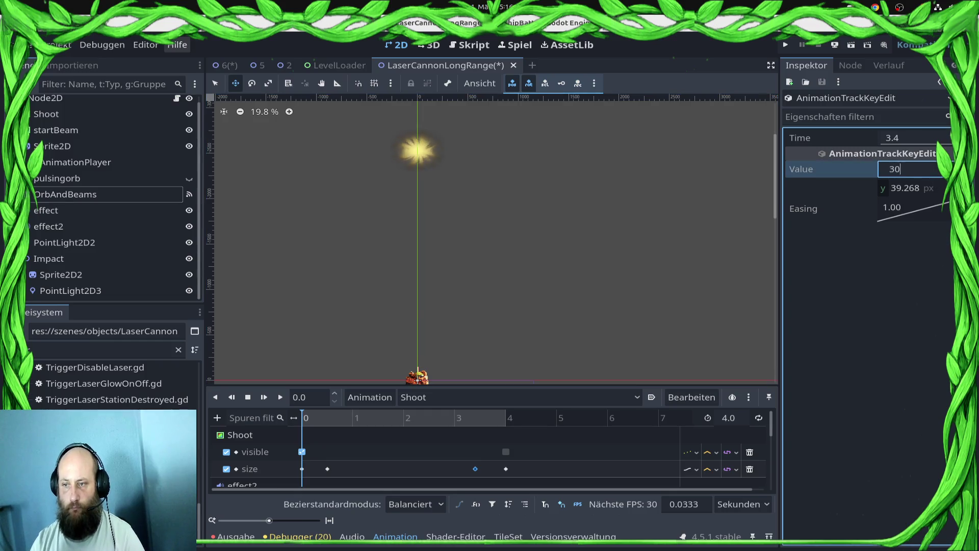
pyautogui.press('Return')
pyautogui.hotkey('ctrl', 's')
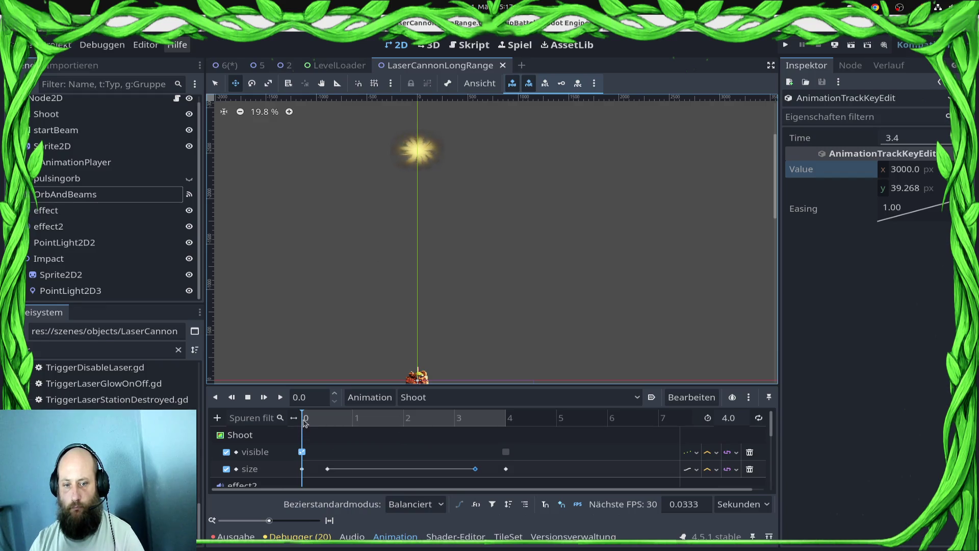
# Move the Sprite2D2 impact glow further up to the longer beam's end and save.
pyautogui.moveTo(304, 424); pyautogui.dragTo(331, 419)
pyautogui.scroll(-2, 442, 242)
pyautogui.press('q')
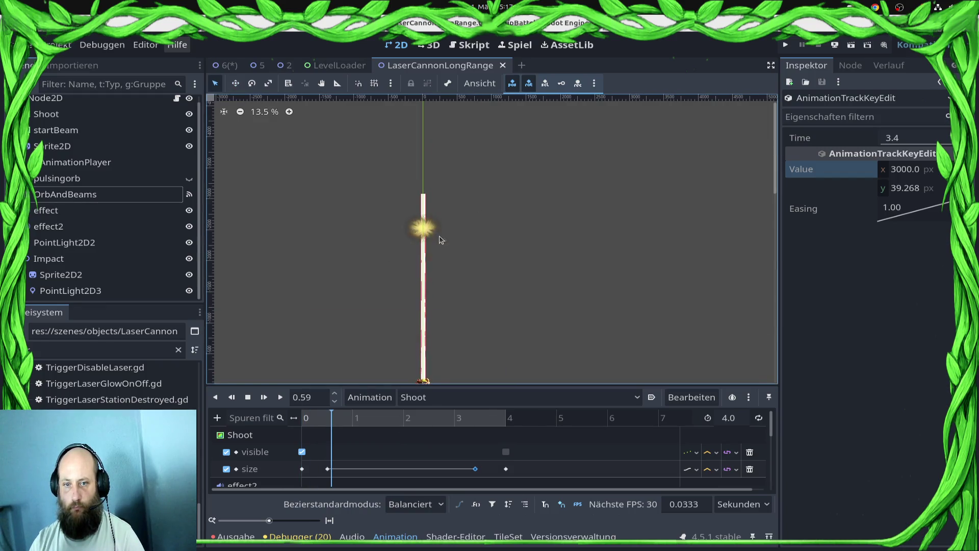
pyautogui.click(436, 232)
pyautogui.hotkey('shift', 'Up')
pyautogui.hotkey('ctrl', 's')
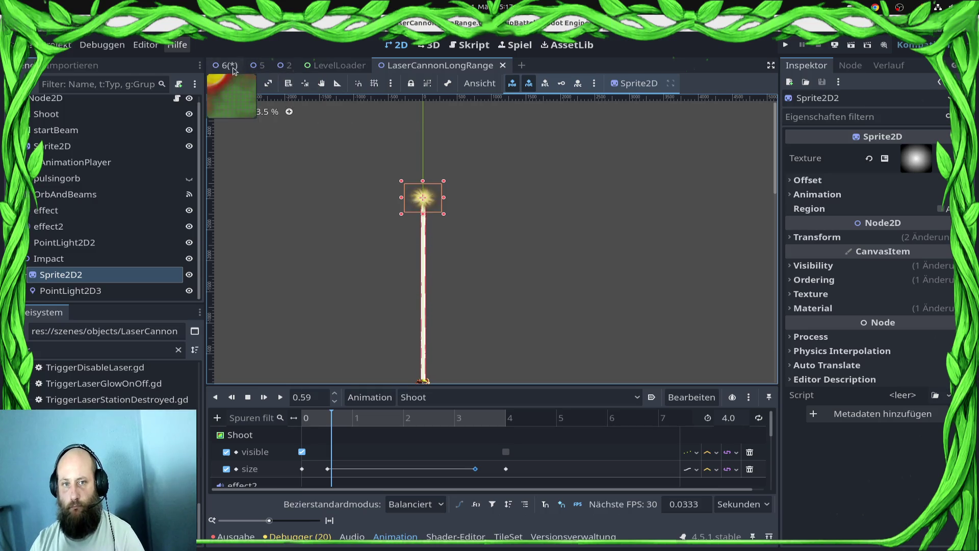
# In level 6, delete the laser cannon node and then undo the deletion.
pyautogui.click(229, 65)
pyautogui.scroll(-4, 488, 223)
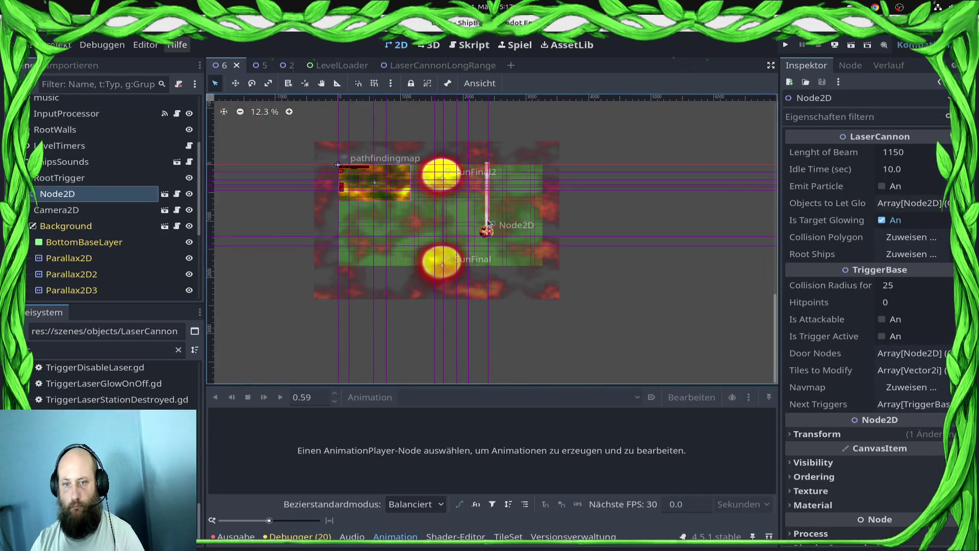
pyautogui.click(124, 201)
pyautogui.rightClick(124, 201)
pyautogui.press('Escape')
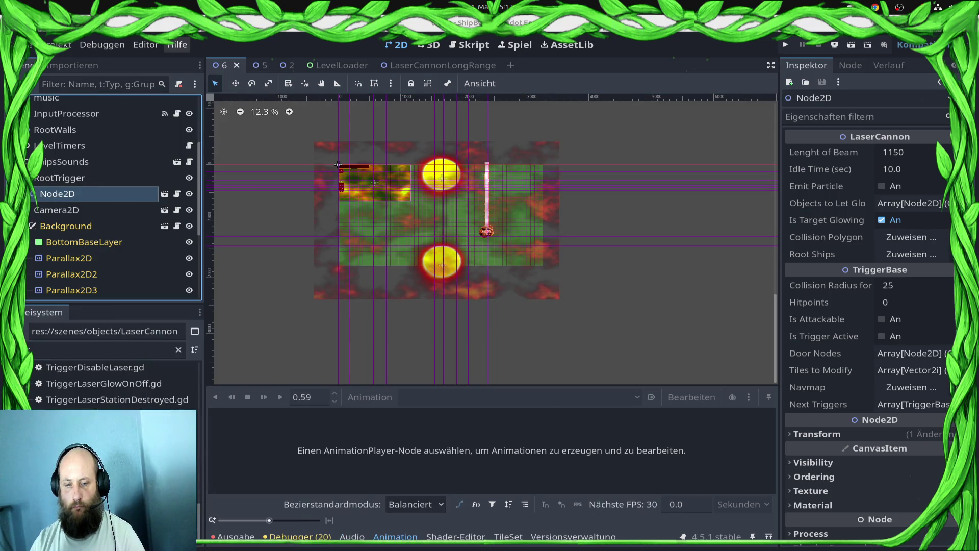
pyautogui.press('Delete')
pyautogui.click(515, 287)
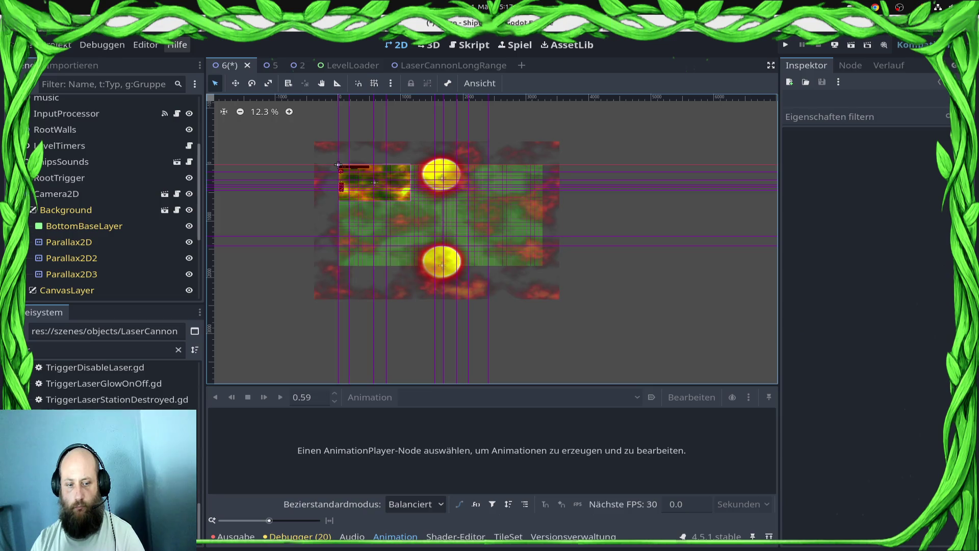
pyautogui.hotkey('ctrl', 'z')
# Move the cannon to the centre-right, rotate it to fire horizontally left, then save and run.
pyautogui.scroll(1, 437, 223)
pyautogui.press('w')
pyautogui.moveTo(320, 153)
pyautogui.mouseDown()
pyautogui.moveTo(710, 280)
pyautogui.moveTo(444, 193)
pyautogui.moveTo(496, 239)
pyautogui.mouseUp()
pyautogui.scroll(1, 476, 258)
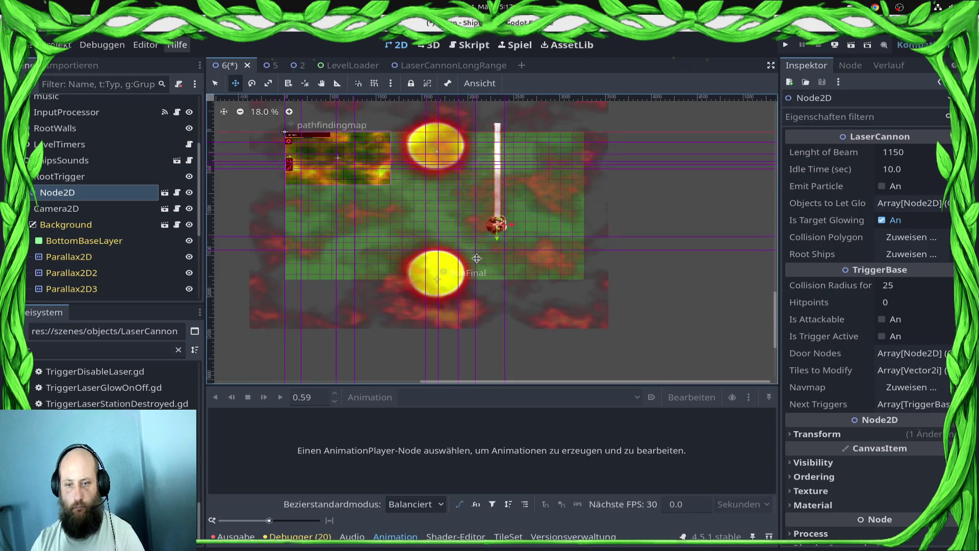
pyautogui.scroll(2, 476, 259)
pyautogui.press('e')
pyautogui.moveTo(470, 175)
pyautogui.mouseDown()
pyautogui.moveTo(421, 208)
pyautogui.moveTo(375, 270)
pyautogui.moveTo(375, 324)
pyautogui.mouseUp()
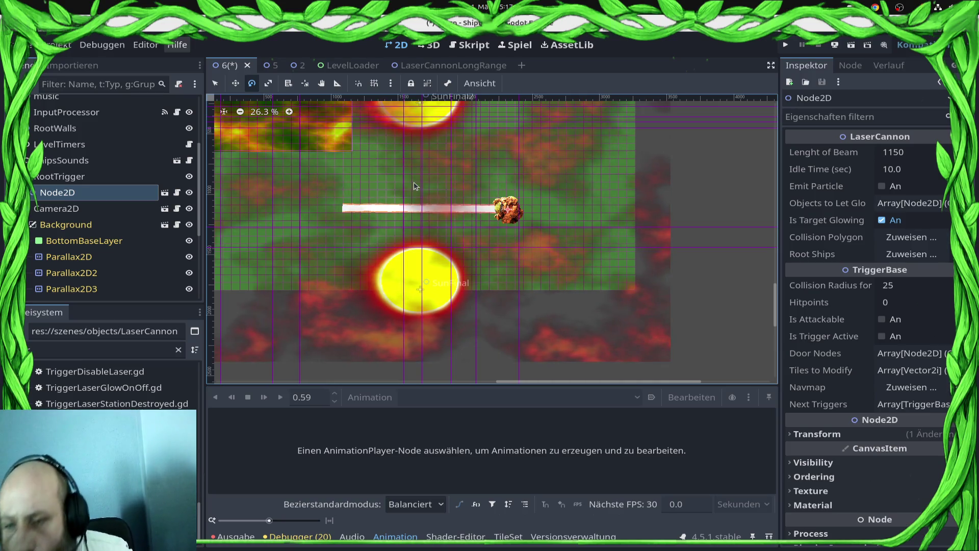
pyautogui.click(786, 45)
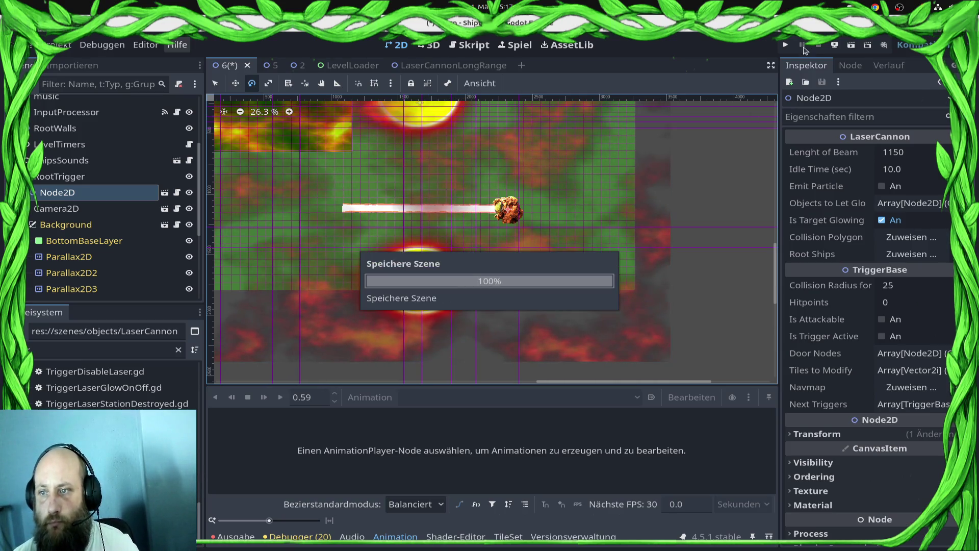
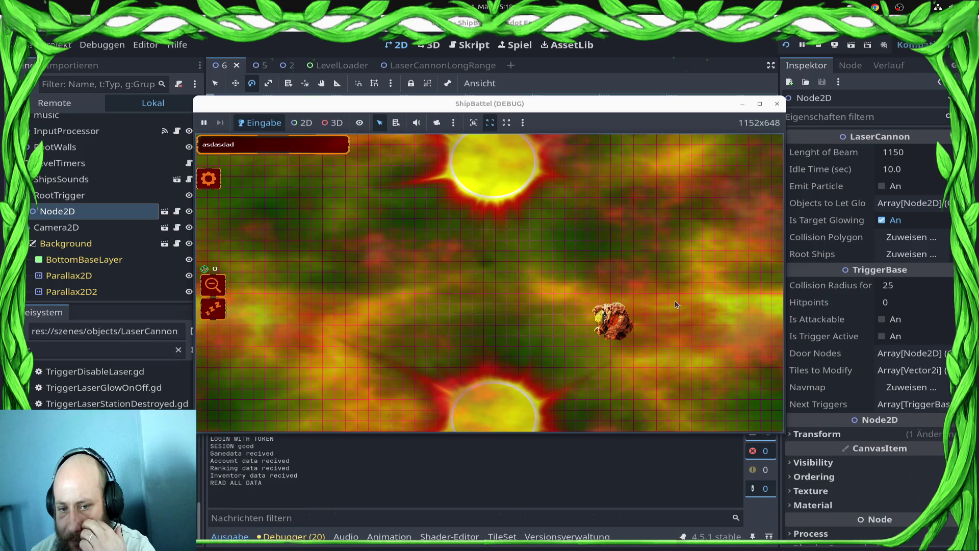
# Stop the game and rerun the project, which breaks at LaserCanon.gd line 69.
pyautogui.click(783, 105)
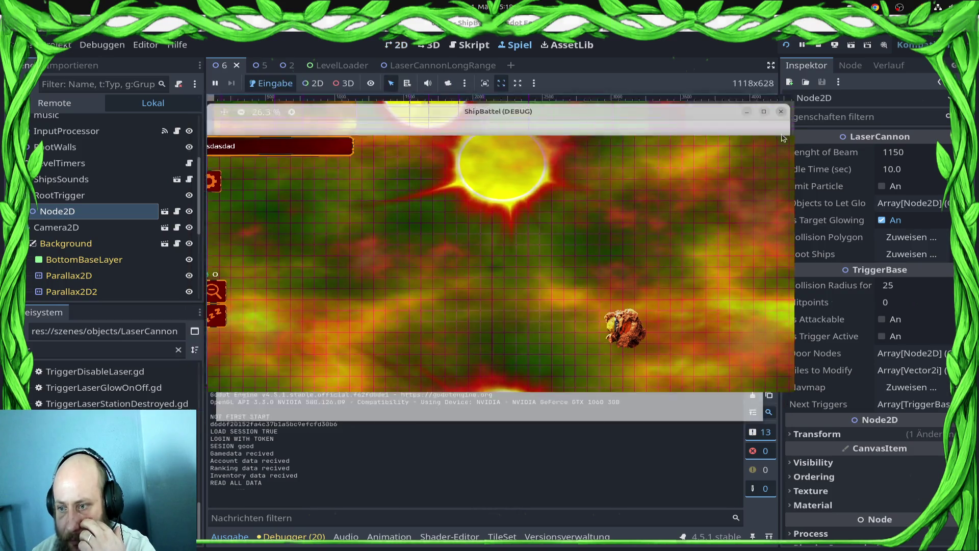
pyautogui.click(882, 337)
pyautogui.click(785, 45)
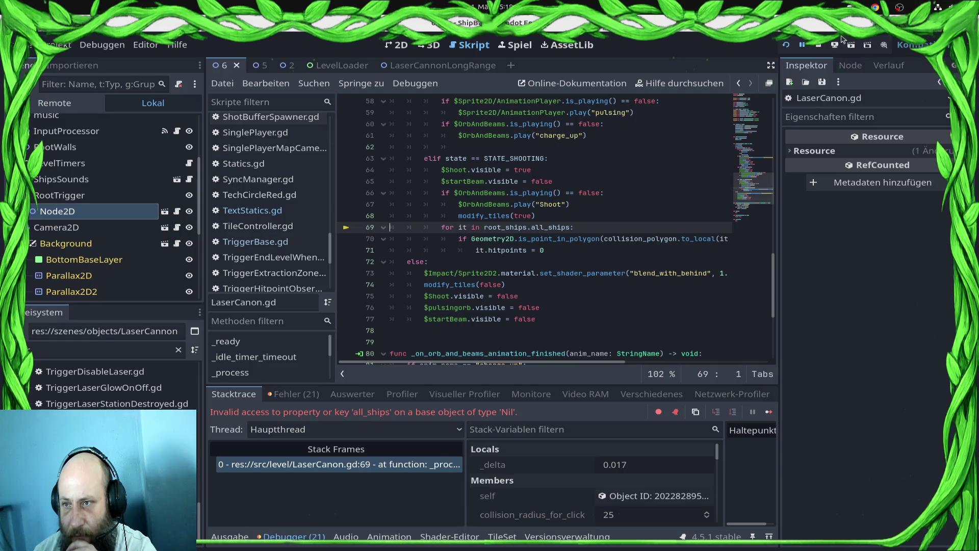
# Stop debugging and set the laser cannon's Root Ships property to the RootShips node.
pyautogui.click(819, 45)
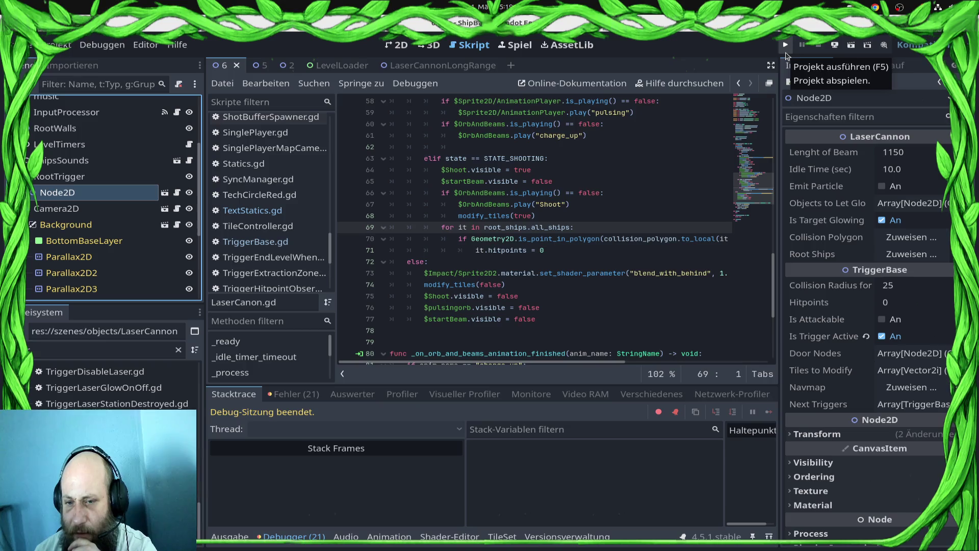
pyautogui.click(922, 255)
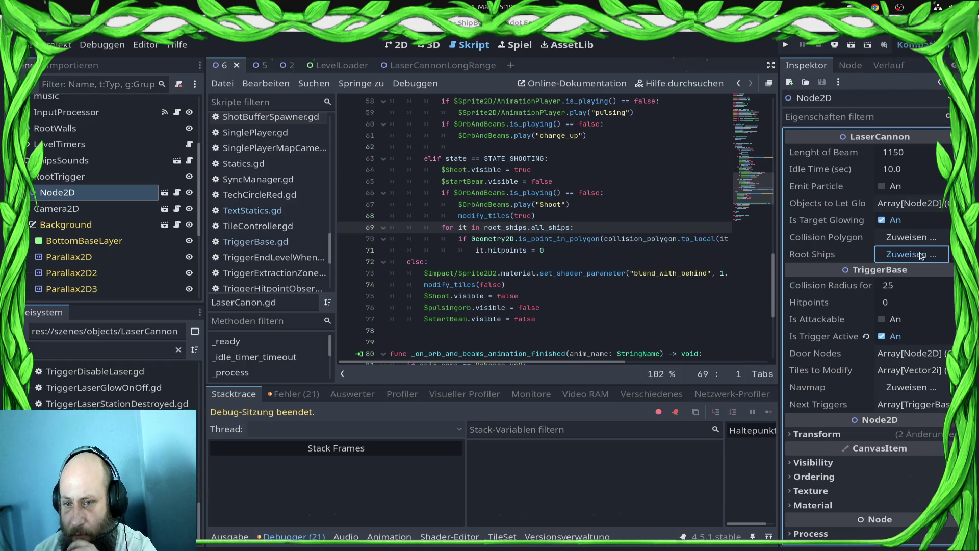
pyautogui.doubleClick(876, 39)
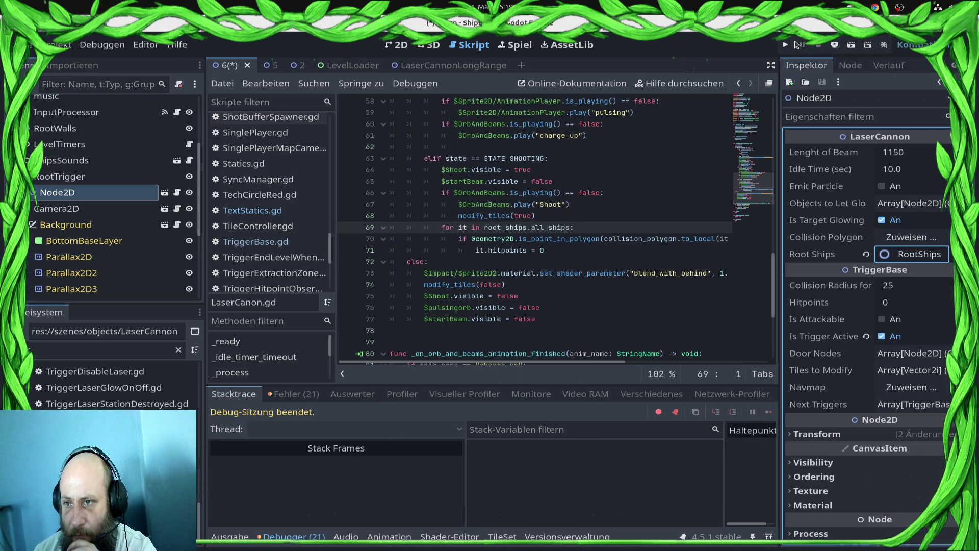
# Test-run the level error-free, stop it, and save the scene.
pyautogui.click(796, 45)
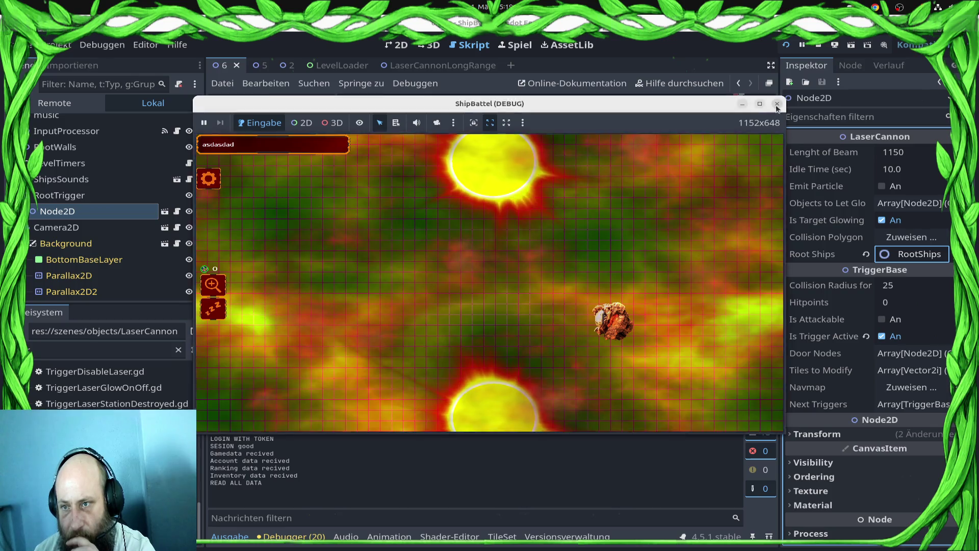
pyautogui.click(777, 105)
pyautogui.hotkey('ctrl', 's')
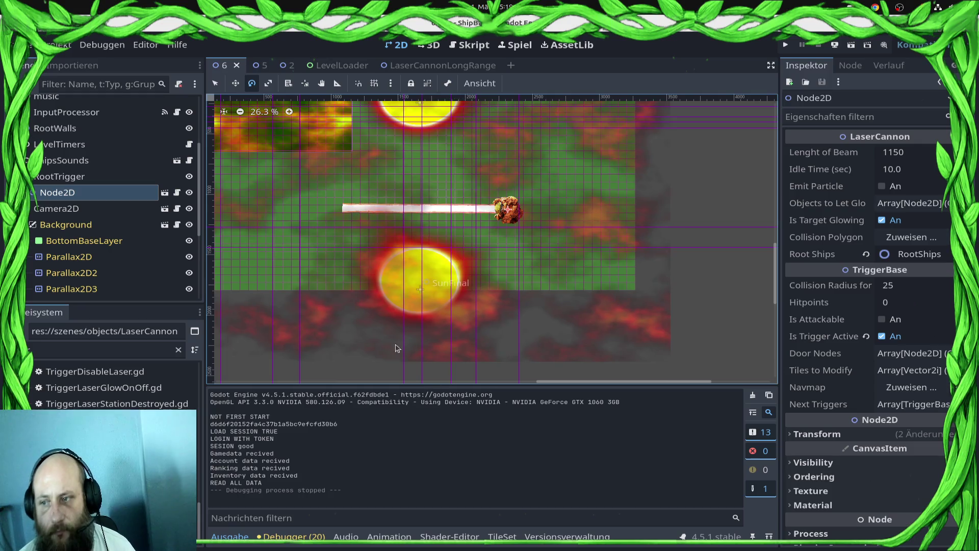
# Move the laser cannon further right in the level and save.
pyautogui.scroll(-3, 458, 232)
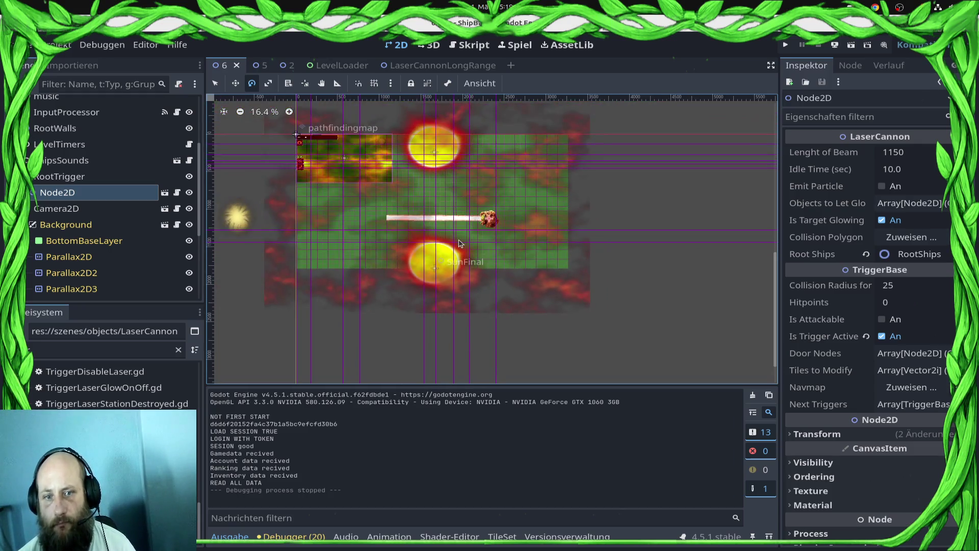
pyautogui.scroll(2, 456, 239)
pyautogui.press('q')
pyautogui.press('w')
pyautogui.moveTo(504, 205); pyautogui.dragTo(600, 192)
pyautogui.scroll(-2, 561, 250)
pyautogui.scroll(1, 532, 253)
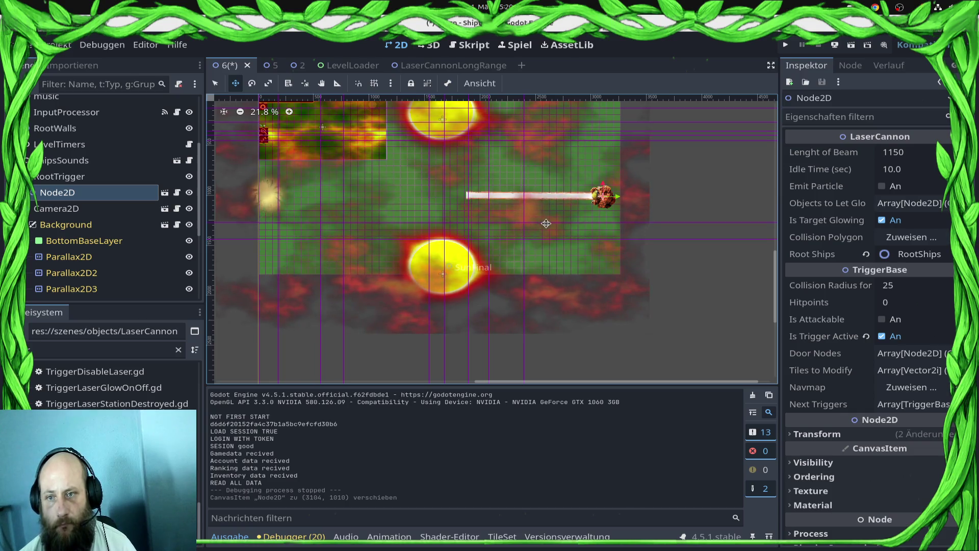
pyautogui.hotkey('ctrl', 's')
# Set OrbAndBeams' Shoot size keys at 0.5 s and 3.4 s to 2500 px and save.
pyautogui.click(459, 65)
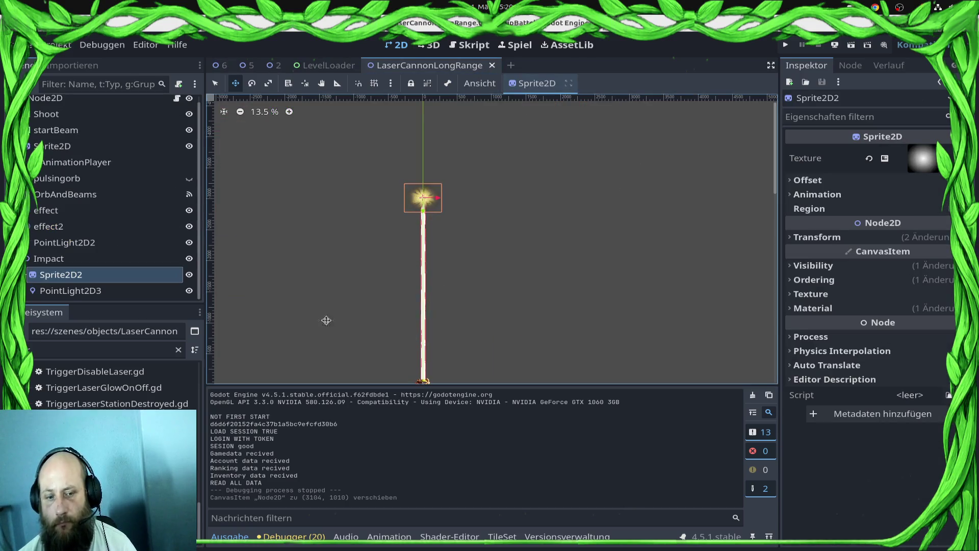
pyautogui.click(76, 195)
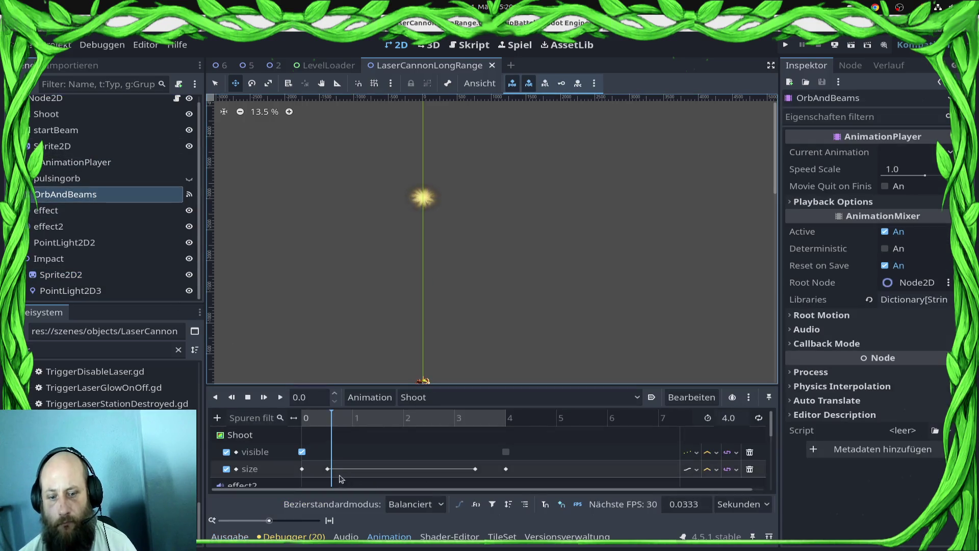
pyautogui.click(328, 469)
pyautogui.click(908, 169)
pyautogui.write('2500')
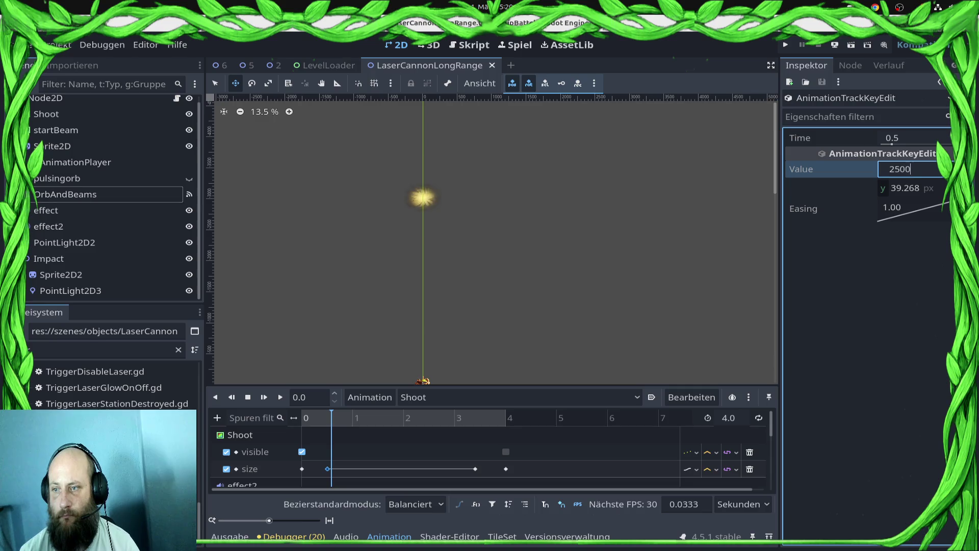
pyautogui.press('Return')
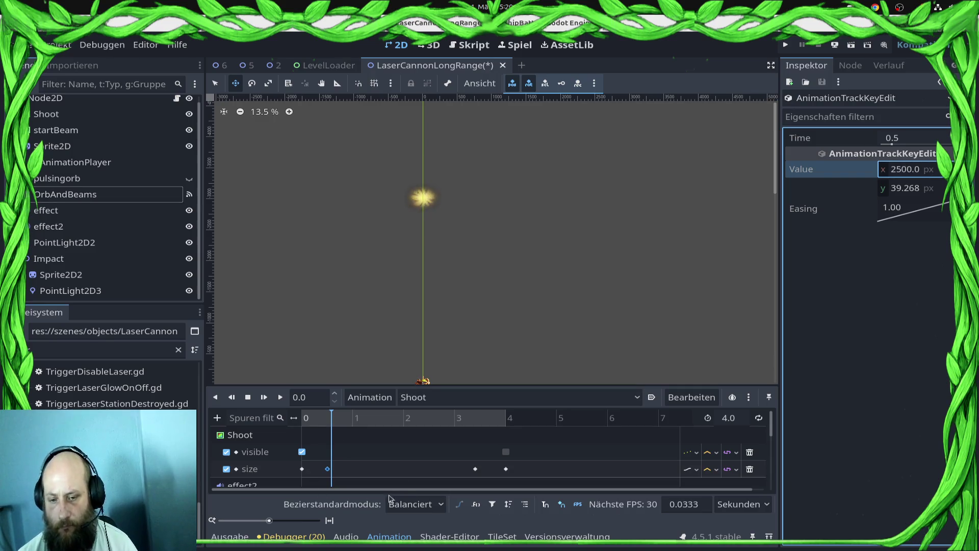
pyautogui.click(476, 468)
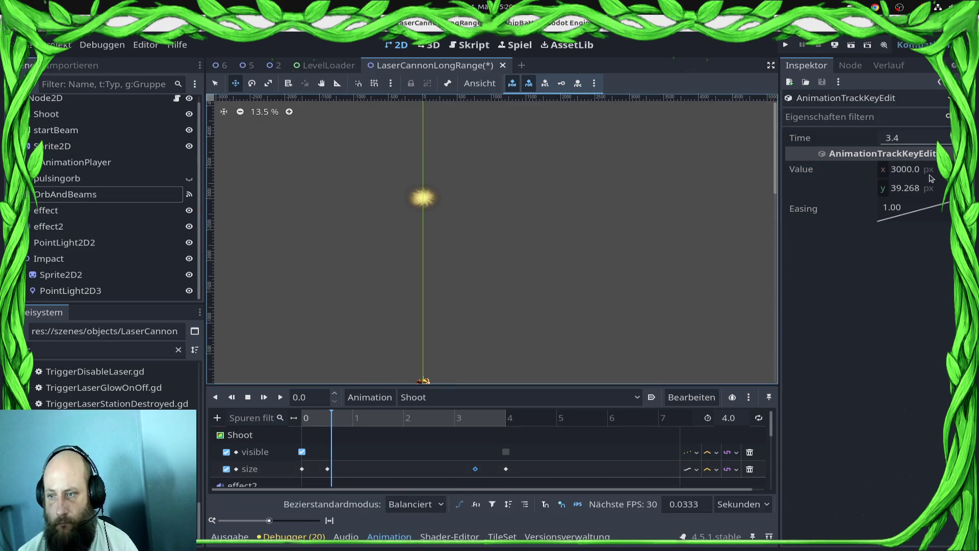
pyautogui.hotkey('ctrl', 's')
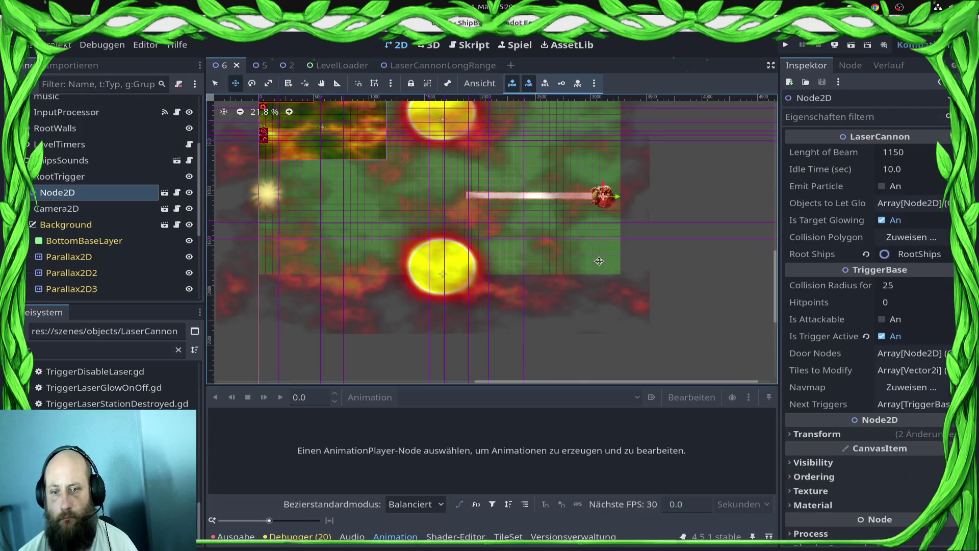
# Nudge the orb sprite down onto the beam top and save the cannon scene.
pyautogui.click(416, 66)
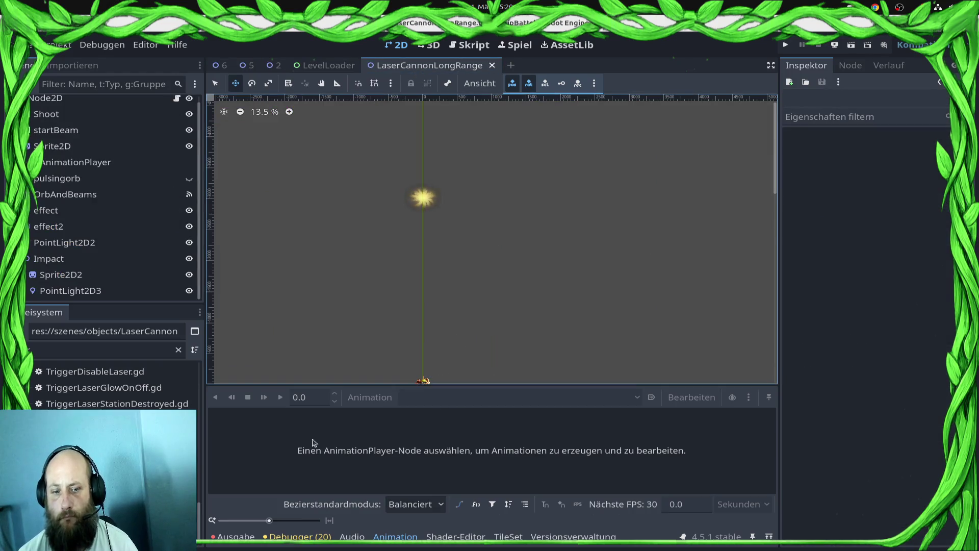
pyautogui.click(67, 194)
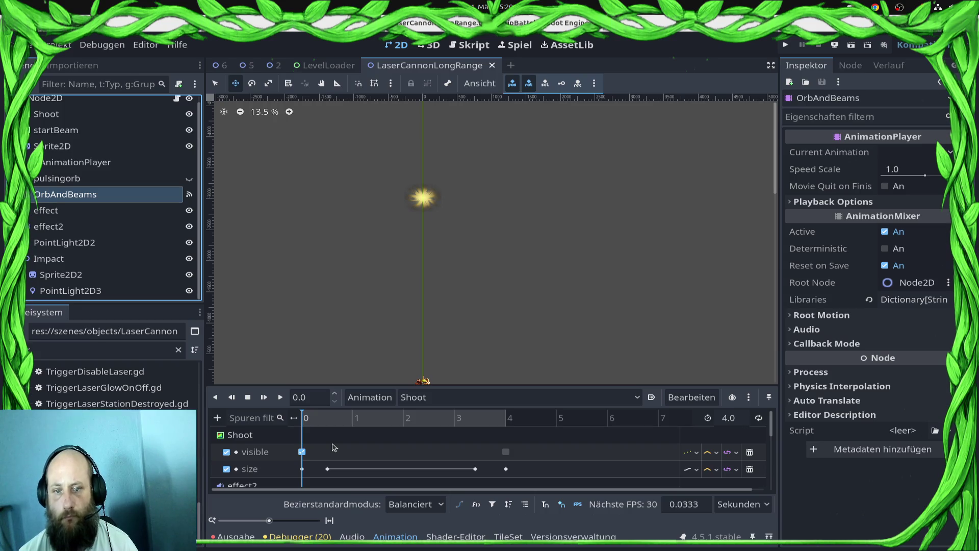
pyautogui.click(341, 452)
pyautogui.press('Down')
pyautogui.press('Down')
pyautogui.press('Down')
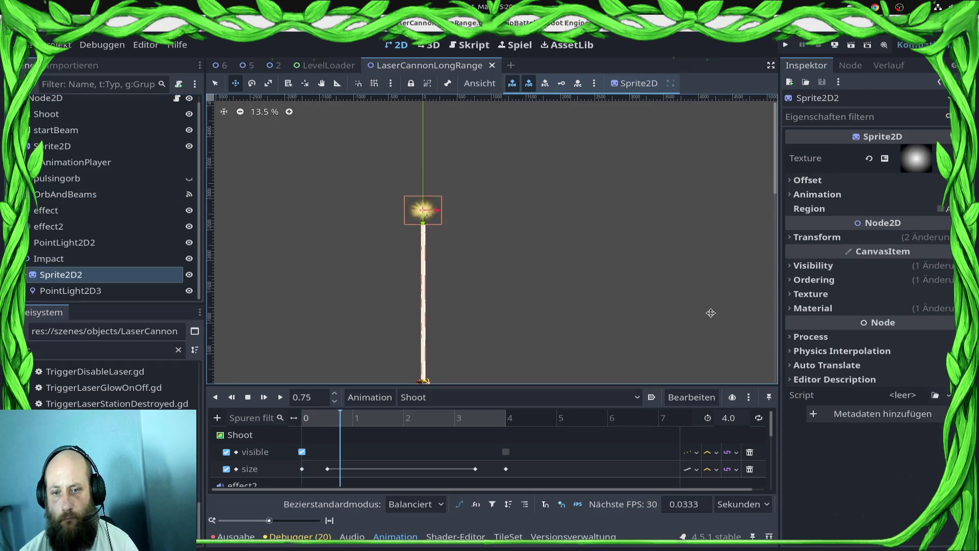
pyautogui.hotkey('ctrl', 's')
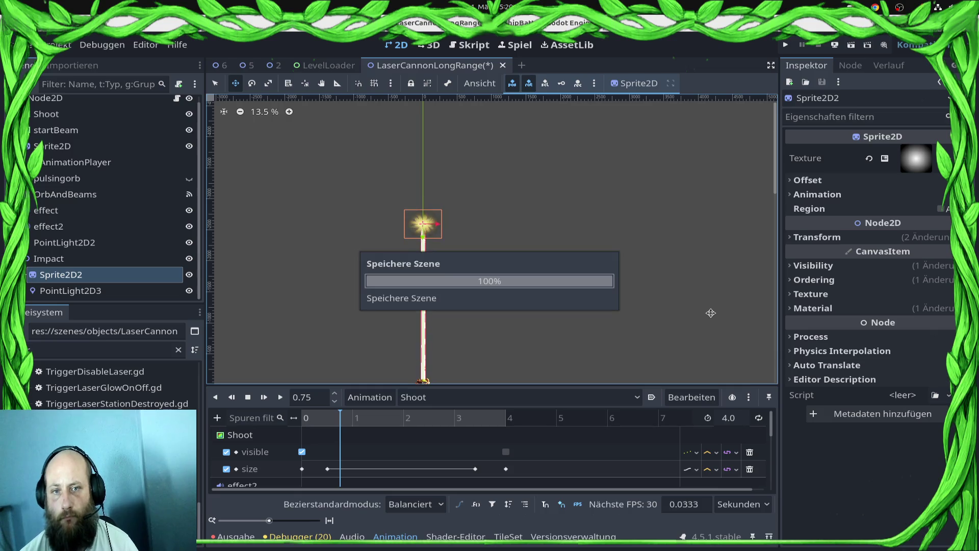
pyautogui.click(223, 66)
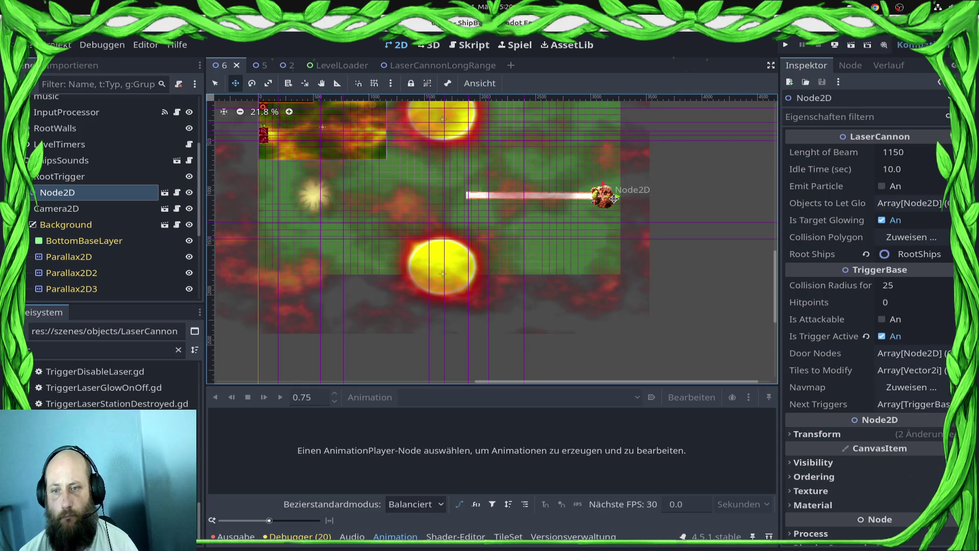
# Delete the old Node2D laser cannon from the level.
pyautogui.moveTo(615, 199)
pyautogui.mouseDown()
pyautogui.moveTo(525, 189)
pyautogui.moveTo(580, 190)
pyautogui.mouseUp()
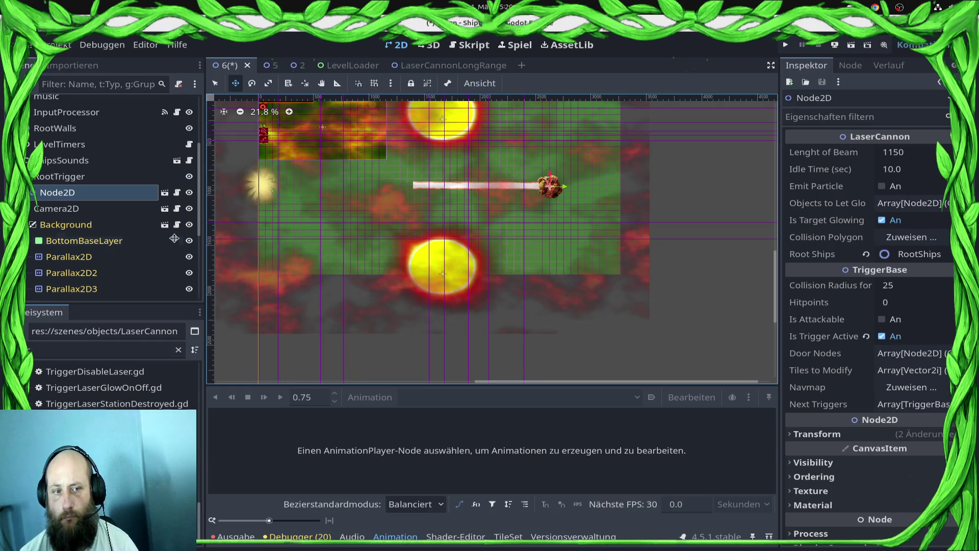
pyautogui.rightClick(102, 208)
pyautogui.click(106, 197)
pyautogui.rightClick(105, 197)
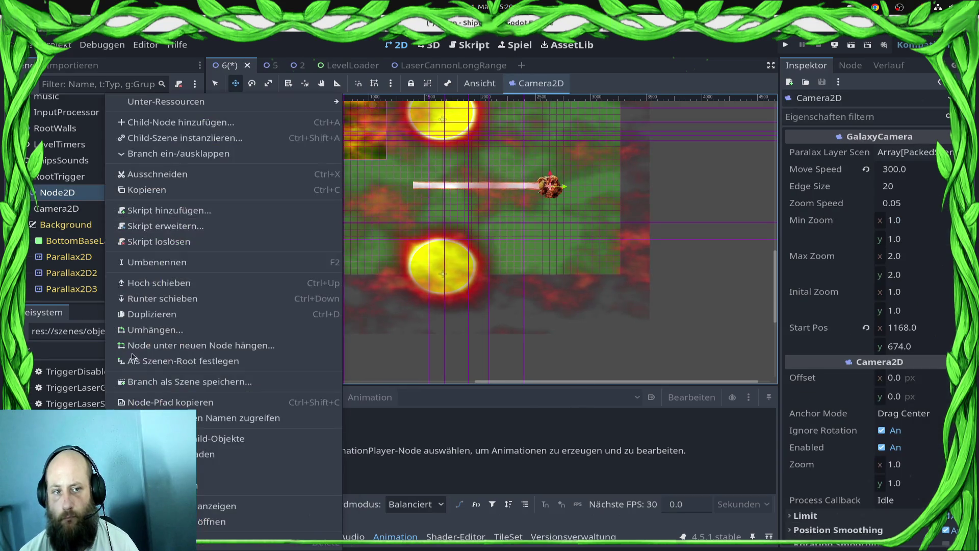
pyautogui.click(244, 546)
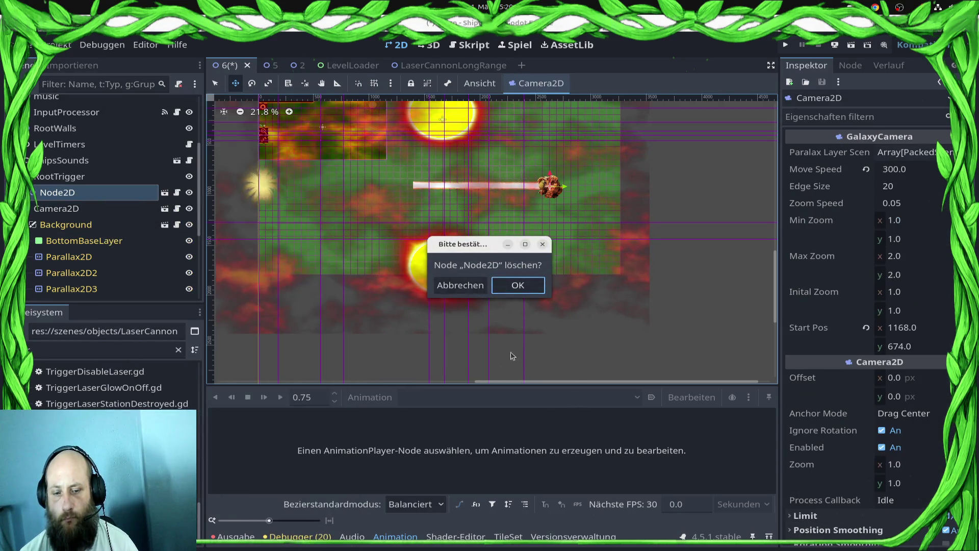
pyautogui.click(516, 285)
# Add a LaserCannonLongRange instance, place it in the level and rotate it to face left.
pyautogui.moveTo(102, 359)
pyautogui.mouseDown()
pyautogui.moveTo(185, 212)
pyautogui.moveTo(126, 211)
pyautogui.moveTo(164, 181)
pyautogui.moveTo(81, 174)
pyautogui.mouseUp()
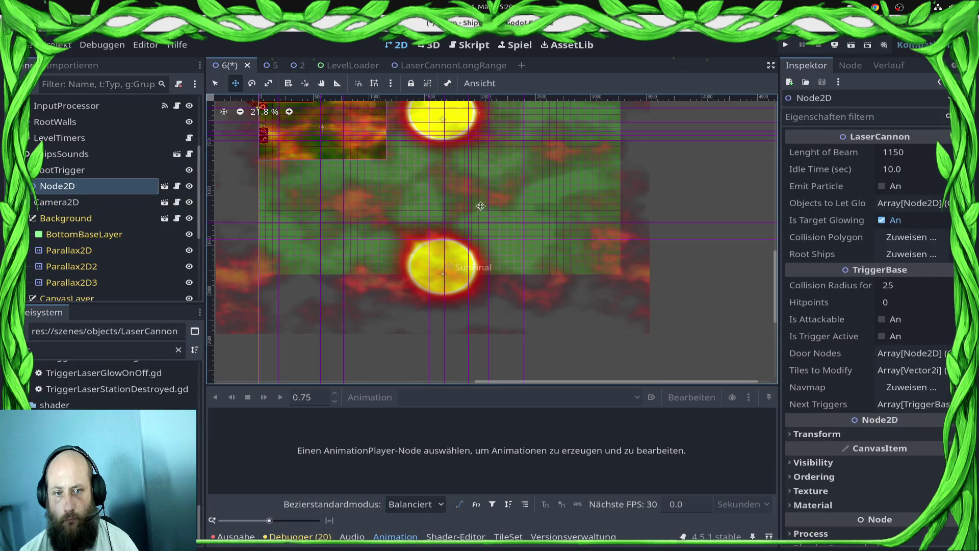
pyautogui.scroll(-1, 370, 199)
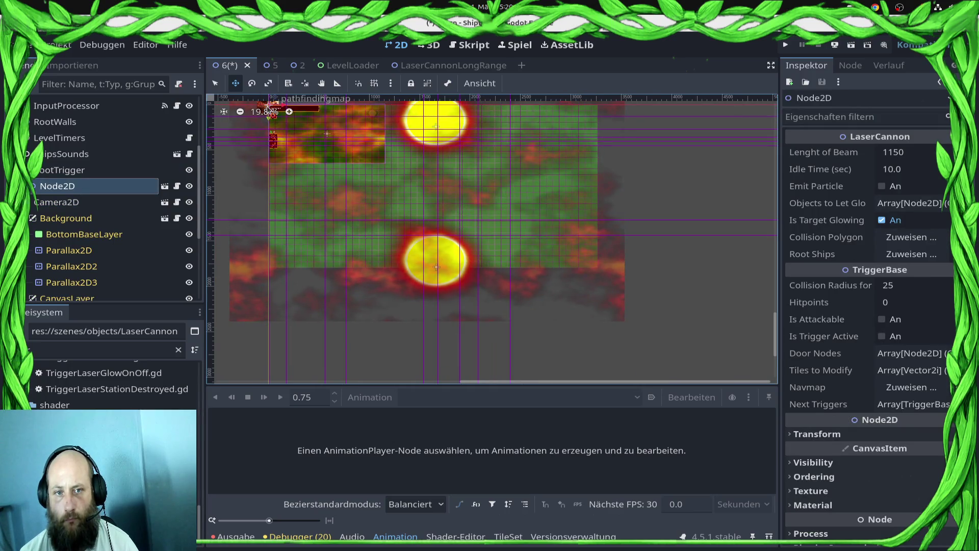
pyautogui.scroll(2, 287, 154)
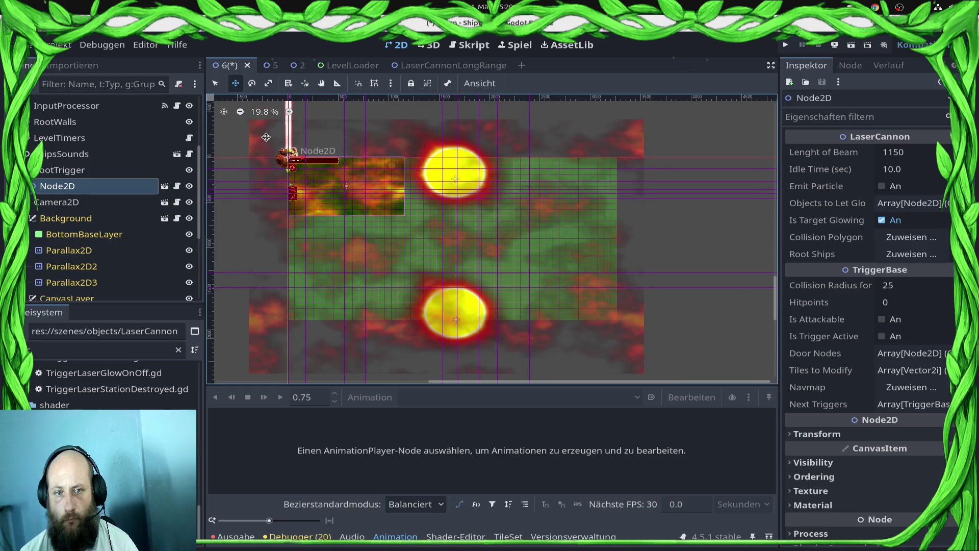
pyautogui.moveTo(287, 154)
pyautogui.mouseDown()
pyautogui.moveTo(548, 263)
pyautogui.moveTo(513, 278)
pyautogui.moveTo(591, 255)
pyautogui.moveTo(575, 263)
pyautogui.moveTo(577, 235)
pyautogui.mouseUp()
pyautogui.press('e')
pyautogui.press('w')
# Duplicate the cannon as Node2D2 just above the first and save the level.
pyautogui.hotkey('ctrl', 'd')
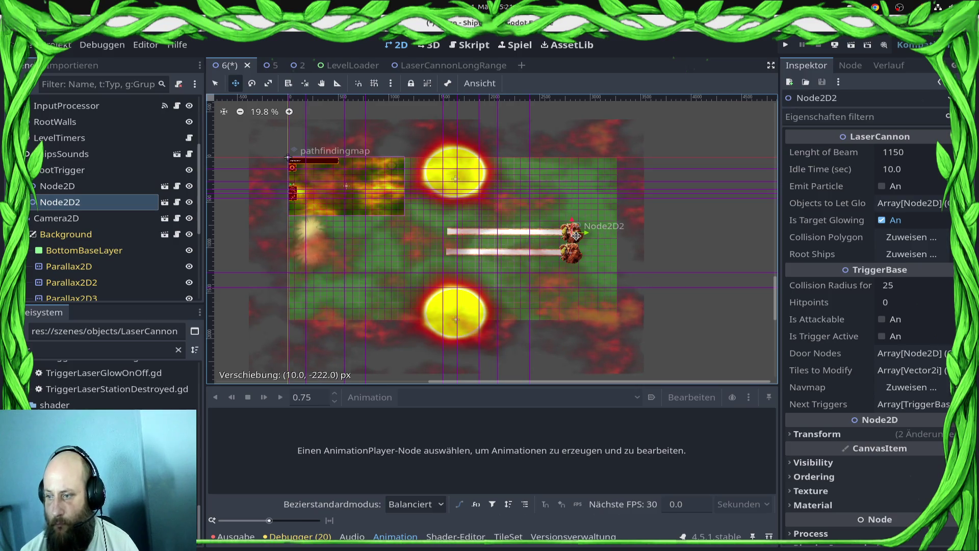
pyautogui.moveTo(576, 233); pyautogui.dragTo(575, 231)
pyautogui.scroll(3, 529, 239)
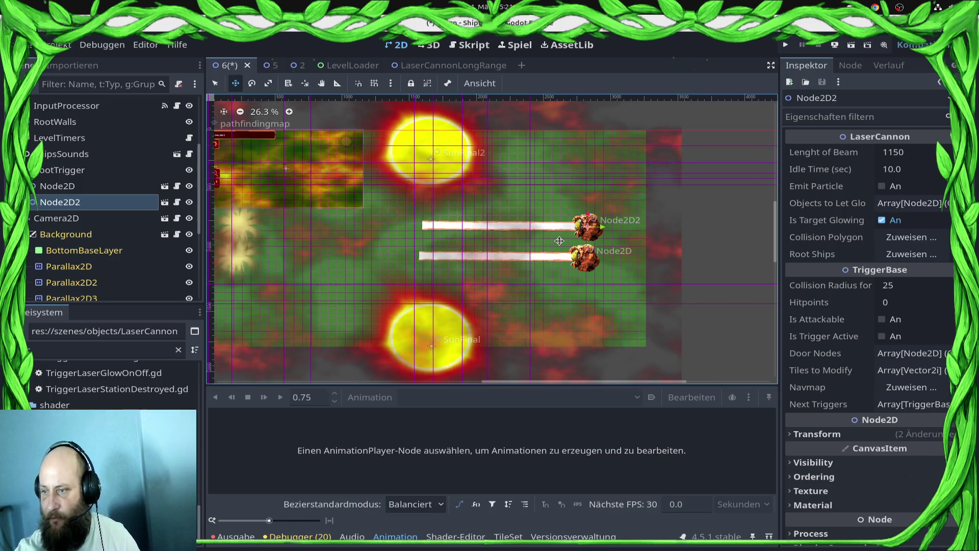
pyautogui.hotkey('ctrl', 's')
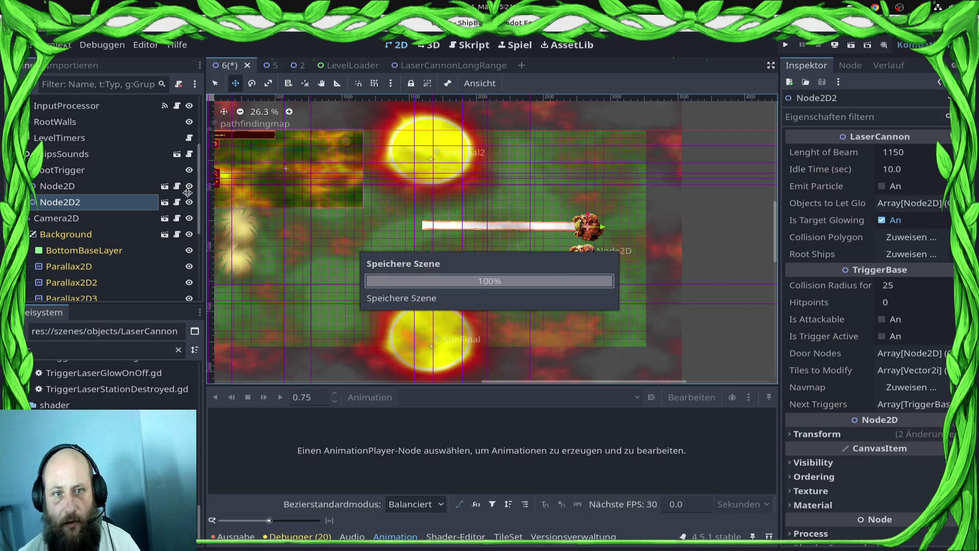
pyautogui.click(54, 349)
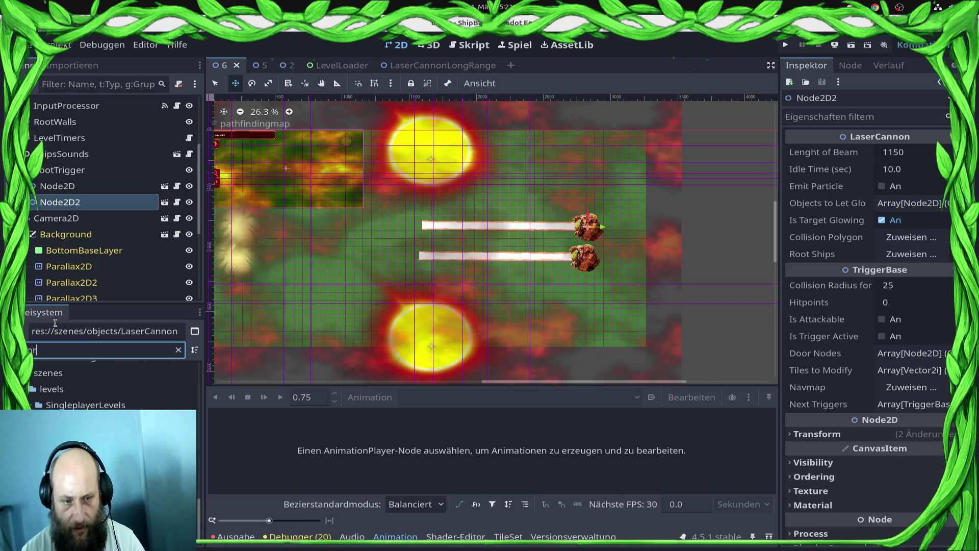
# Open SectorMapUi.tscn and then the WinCampainControl scene instanced as Control2.
pyautogui.write('Ui')
pyautogui.press('BackSpace')
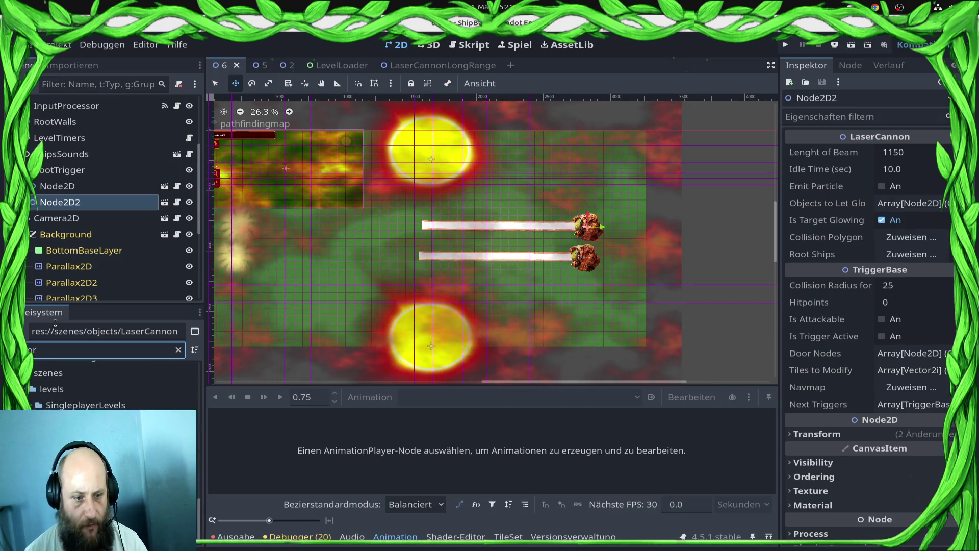
pyautogui.press('Return')
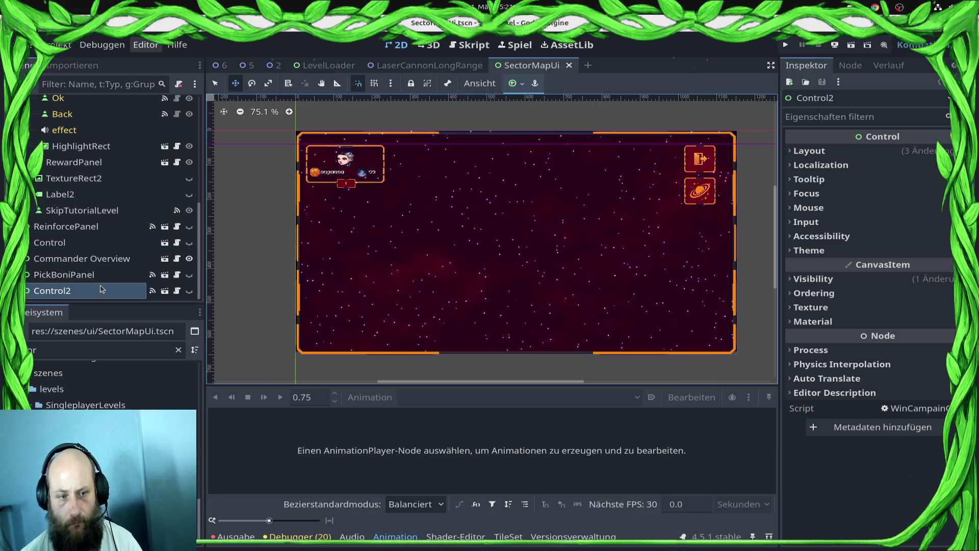
pyautogui.click(177, 291)
pyautogui.click(165, 290)
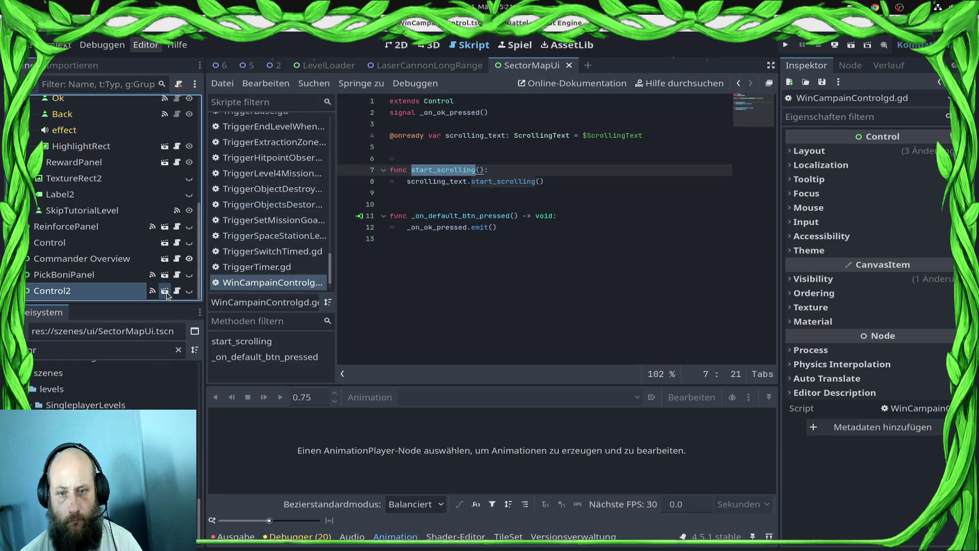
pyautogui.click(397, 44)
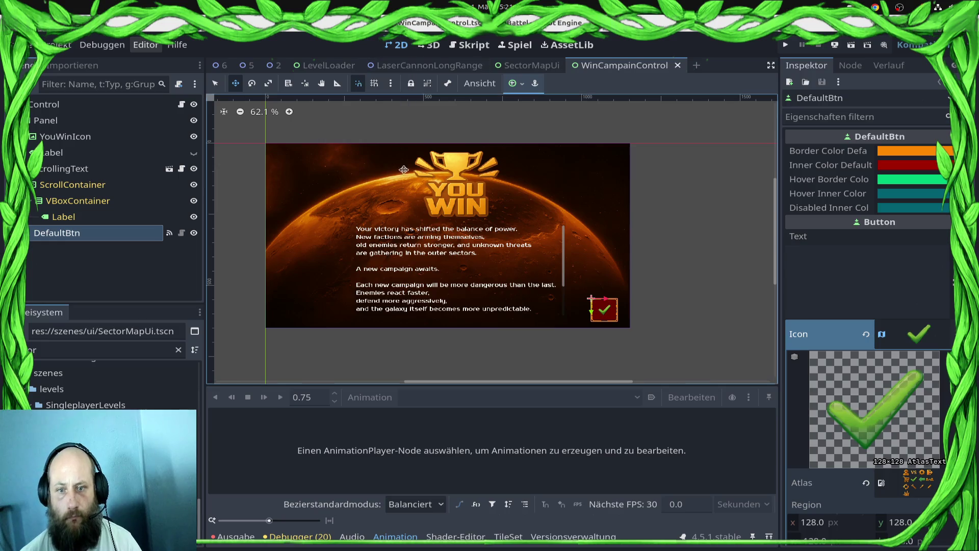
# Set the root Control's Ordering Z Index to 100 and save the scene.
pyautogui.click(302, 165)
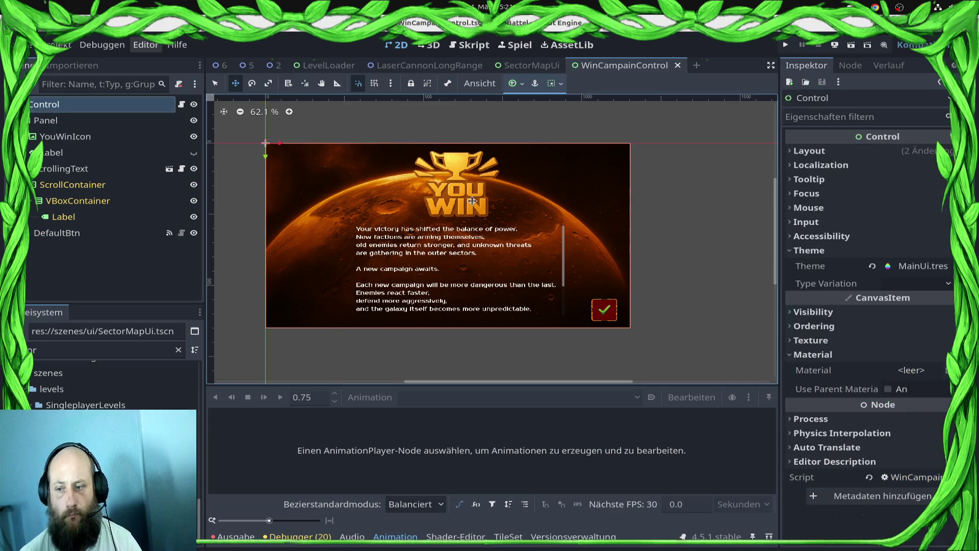
pyautogui.click(814, 326)
pyautogui.click(913, 342)
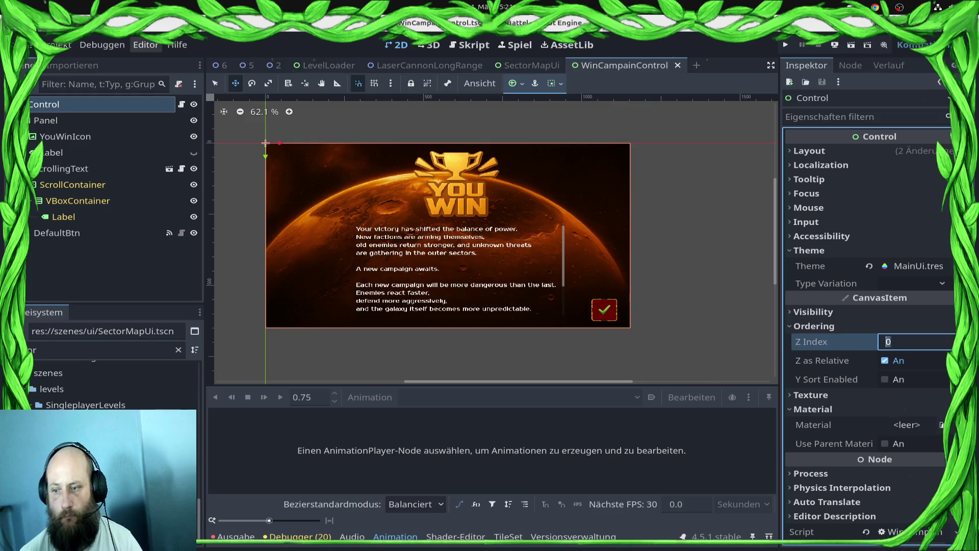
pyautogui.write('100')
pyautogui.press('Return')
pyautogui.hotkey('ctrl', 's')
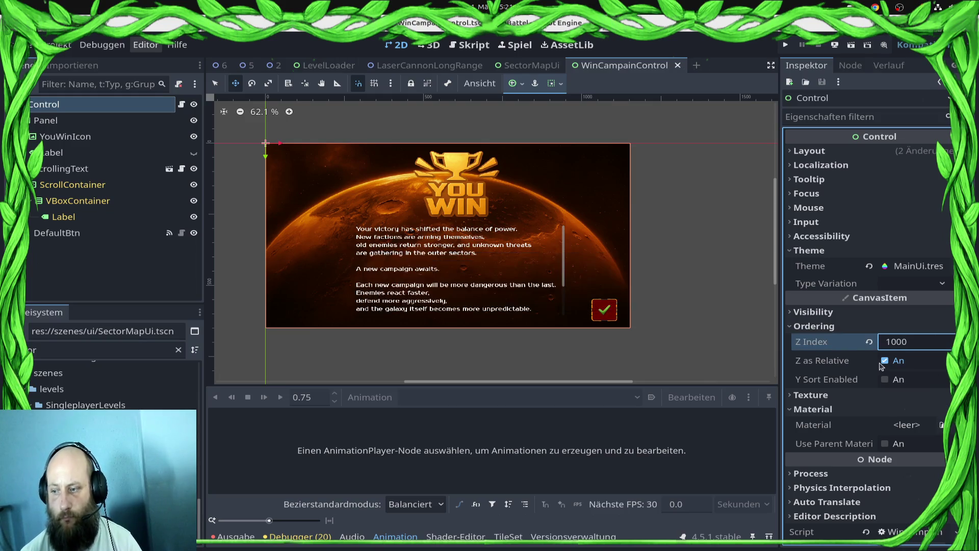
pyautogui.doubleClick(899, 341)
pyautogui.write('100')
pyautogui.press('Return')
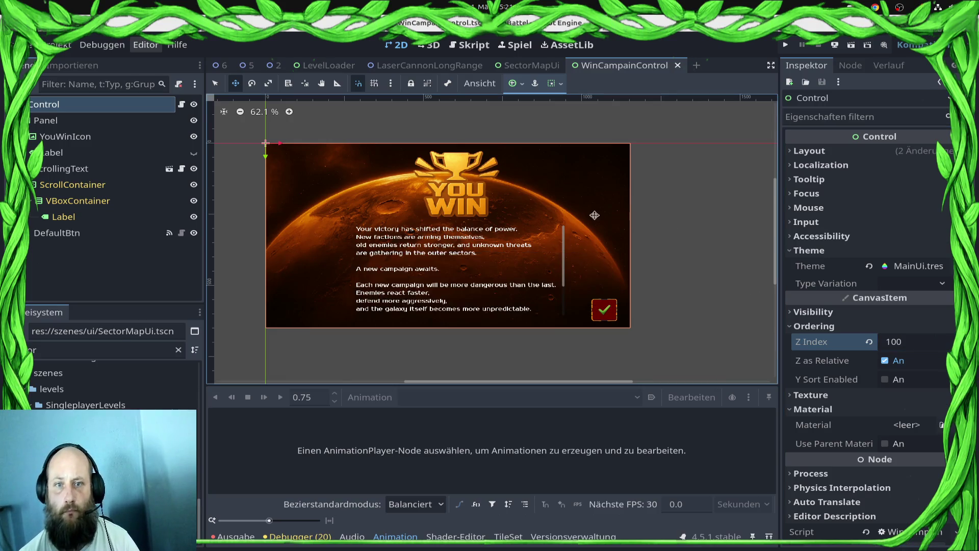
pyautogui.hotkey('alt', 'Tab')
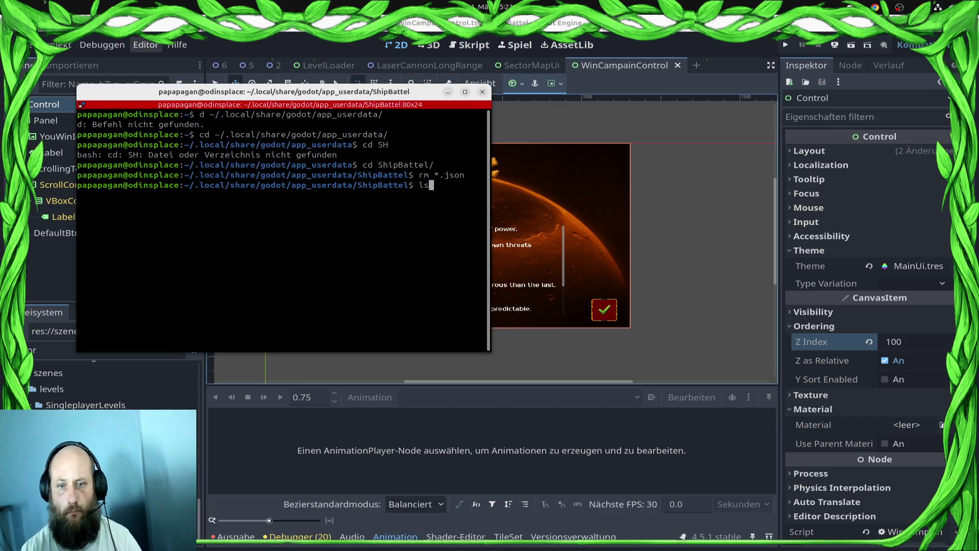
# Rerun the cp command to copy last_sp_game.json into ShipBattel, then launch the game.
pyautogui.press('Return')
pyautogui.hotkey('ctrl', 'r')
pyautogui.write('cp')
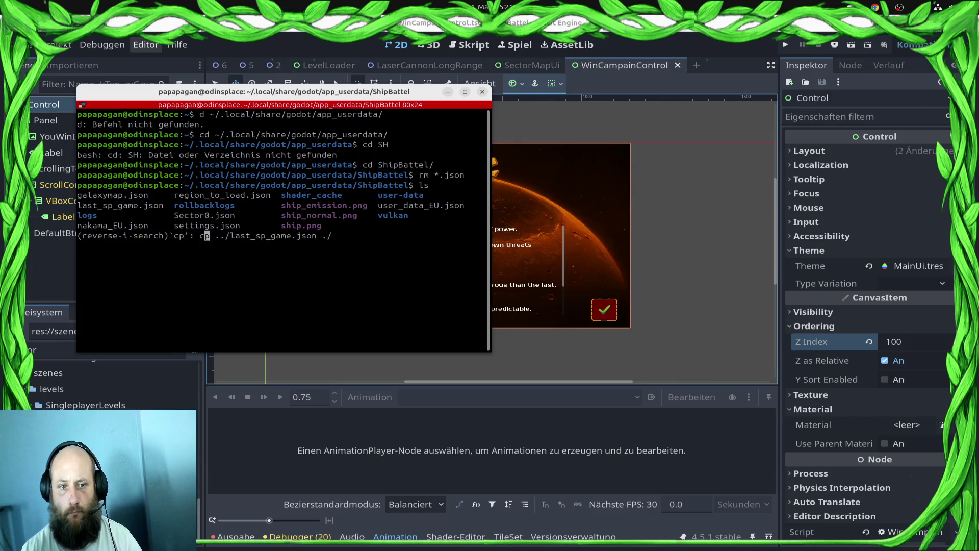
pyautogui.press('Return')
pyautogui.click(786, 45)
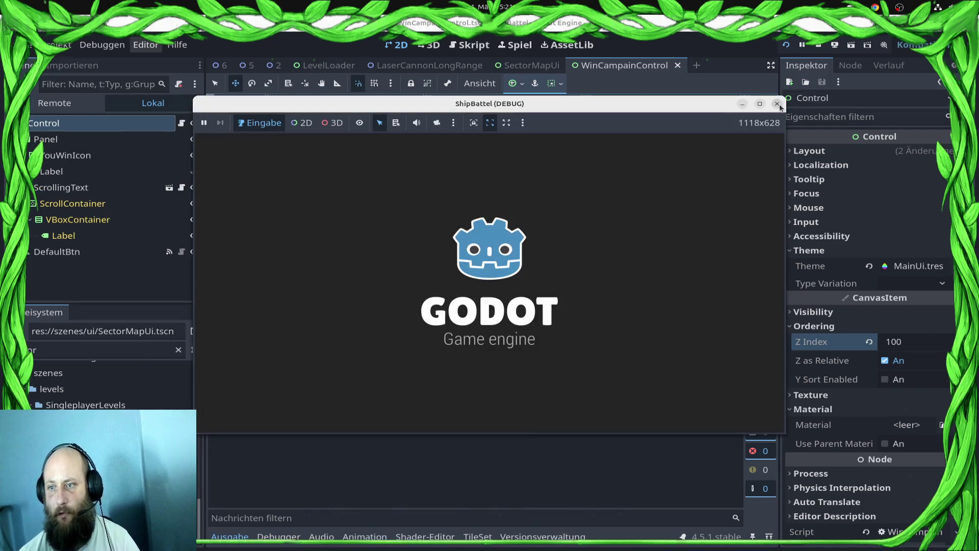
# Clear the levelloader Main Run Argument in Customize Run Instances and run the game again.
pyautogui.click(777, 103)
pyautogui.click(102, 45)
pyautogui.click(153, 238)
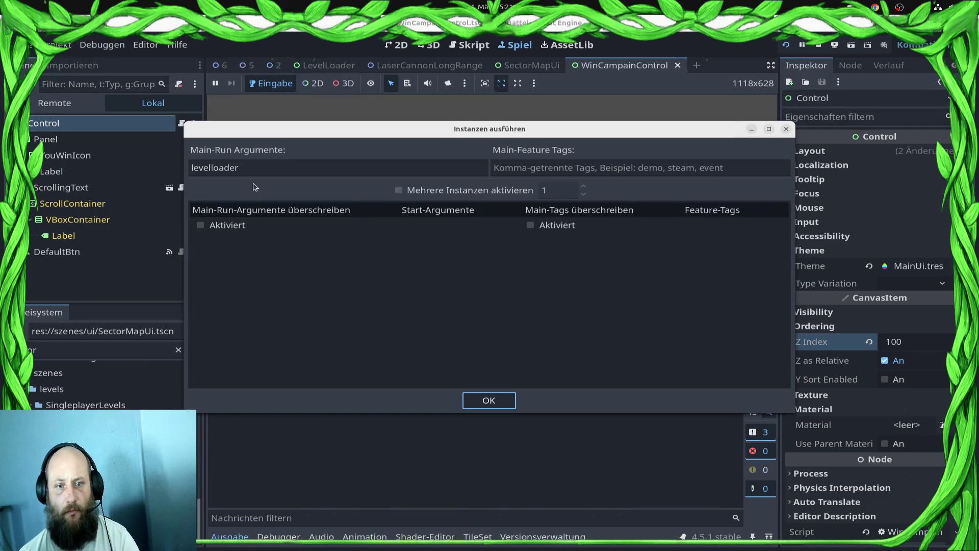
pyautogui.doubleClick(252, 168)
pyautogui.press('BackSpace')
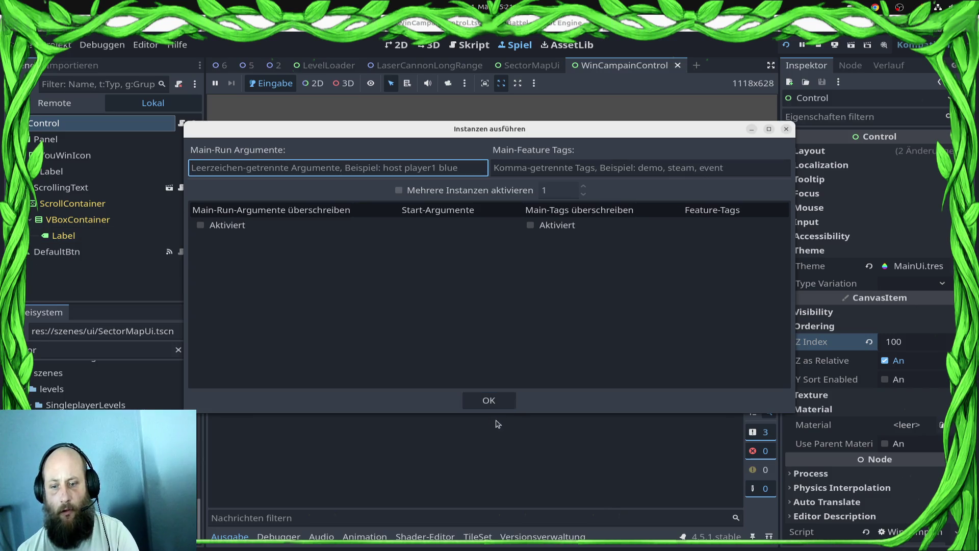
pyautogui.click(494, 400)
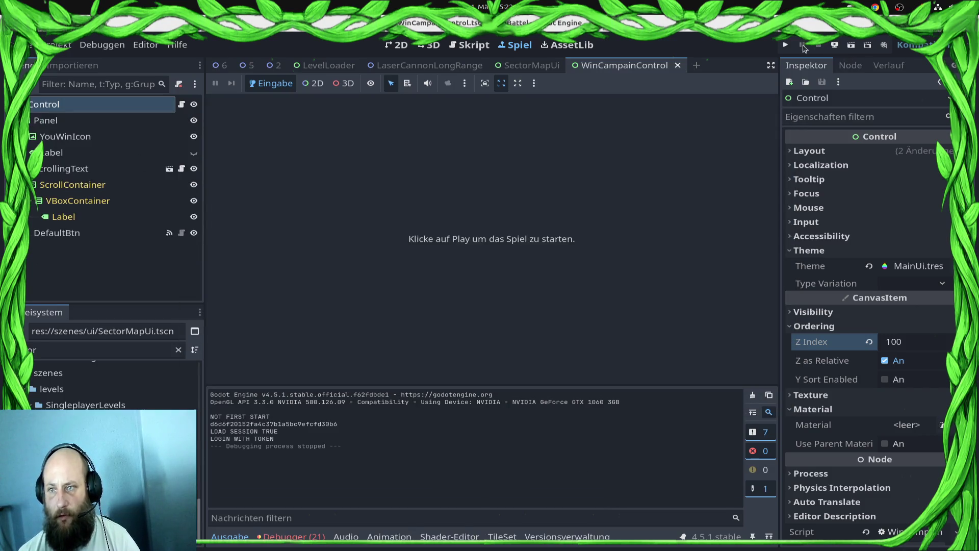
pyautogui.click(786, 46)
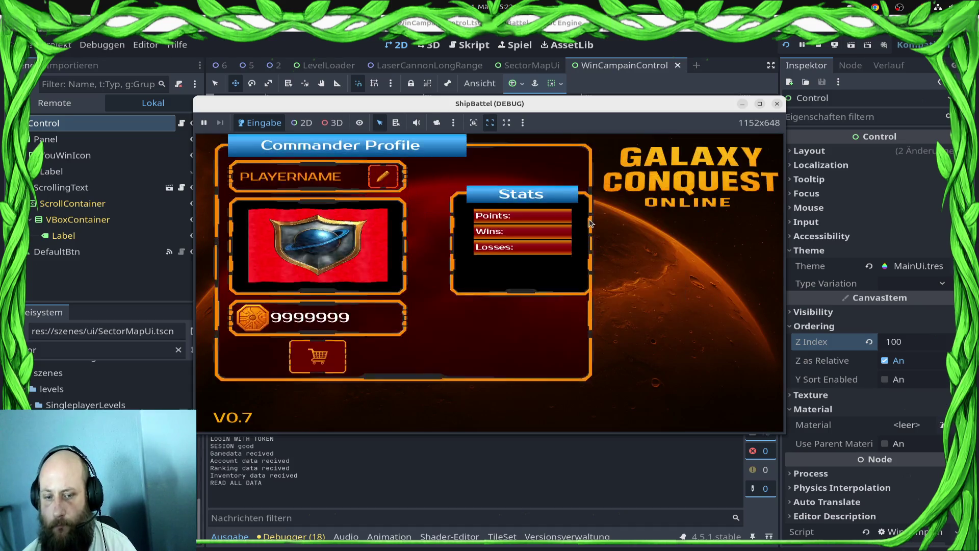
# Play until the null tile_owner error at TileController.gd line 53, then view caller SectorMapControllerFinal.gd line 272.
pyautogui.click(650, 335)
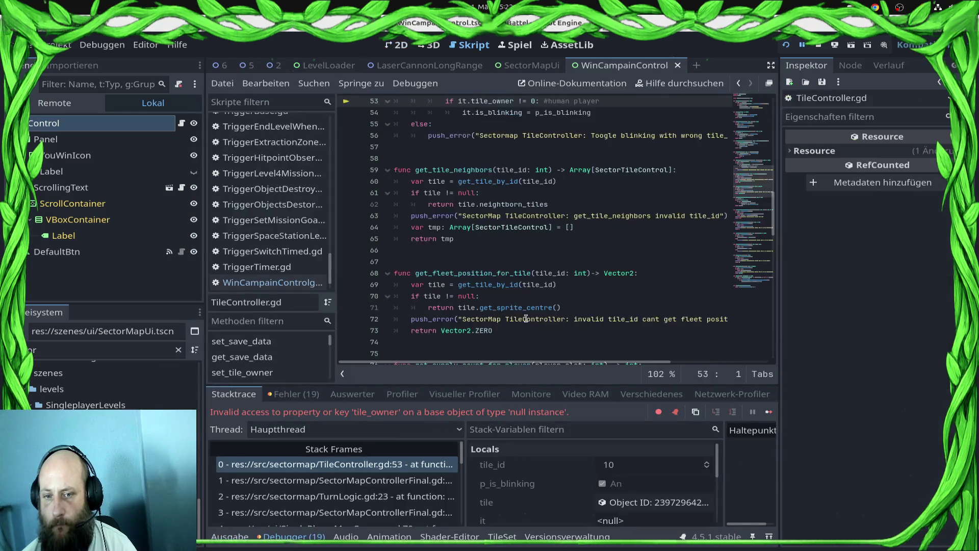
pyautogui.scroll(2, 530, 244)
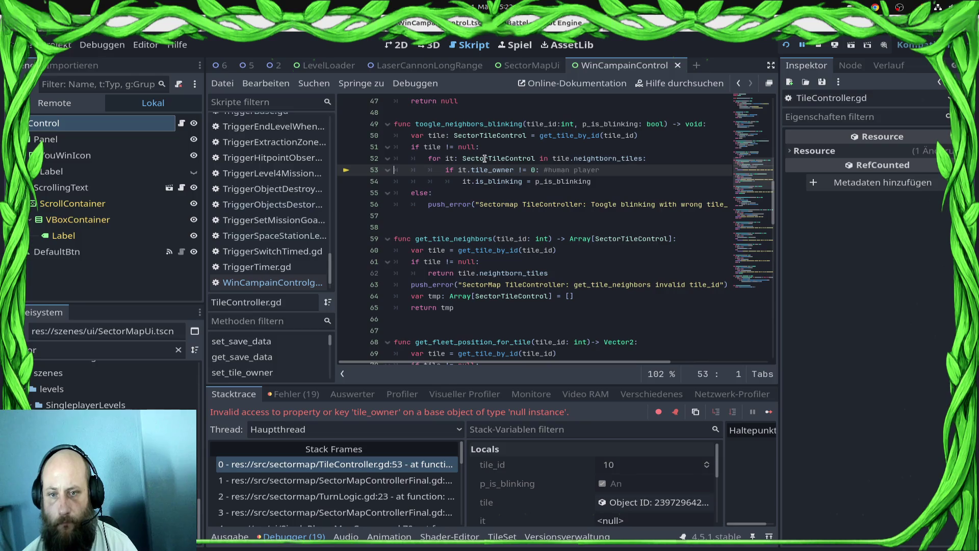
pyautogui.click(485, 159)
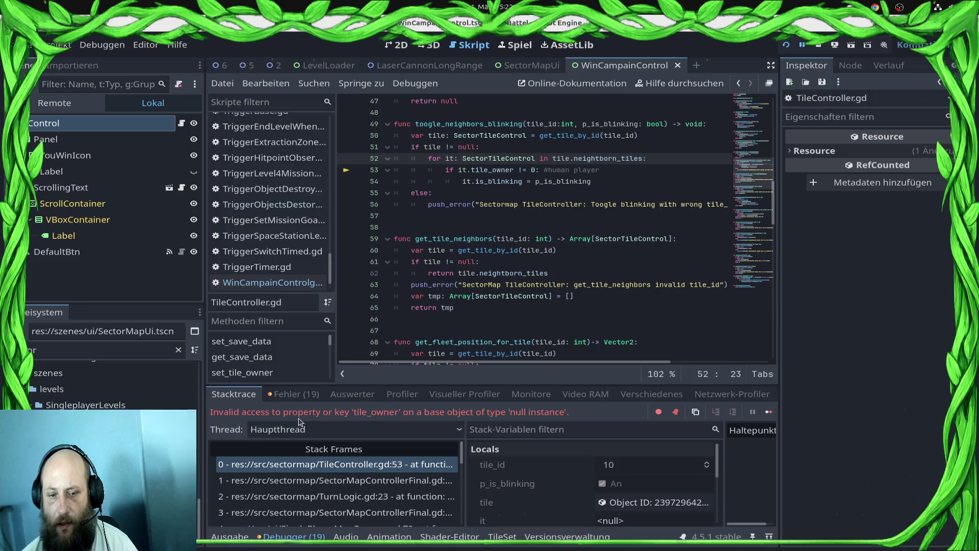
pyautogui.doubleClick(382, 416)
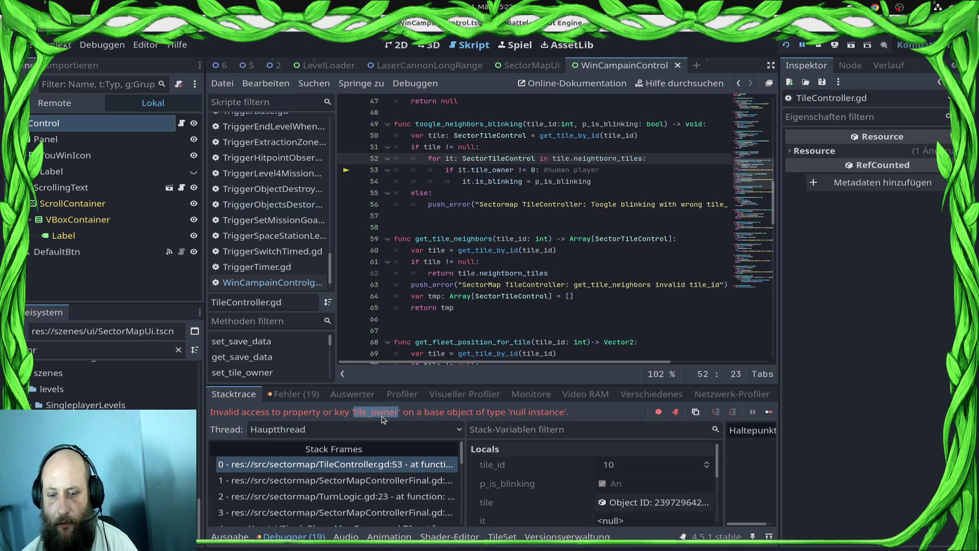
pyautogui.scroll(5, 452, 265)
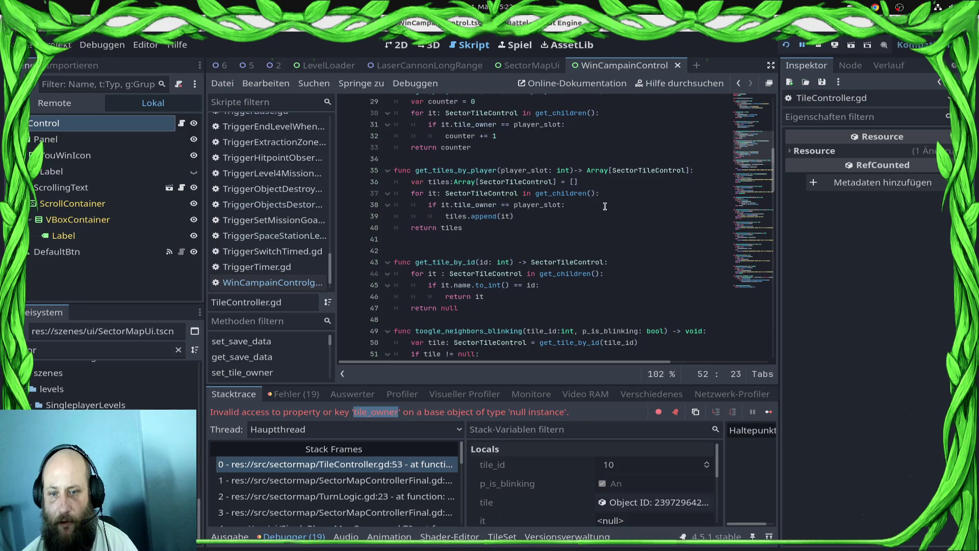
pyautogui.click(363, 471)
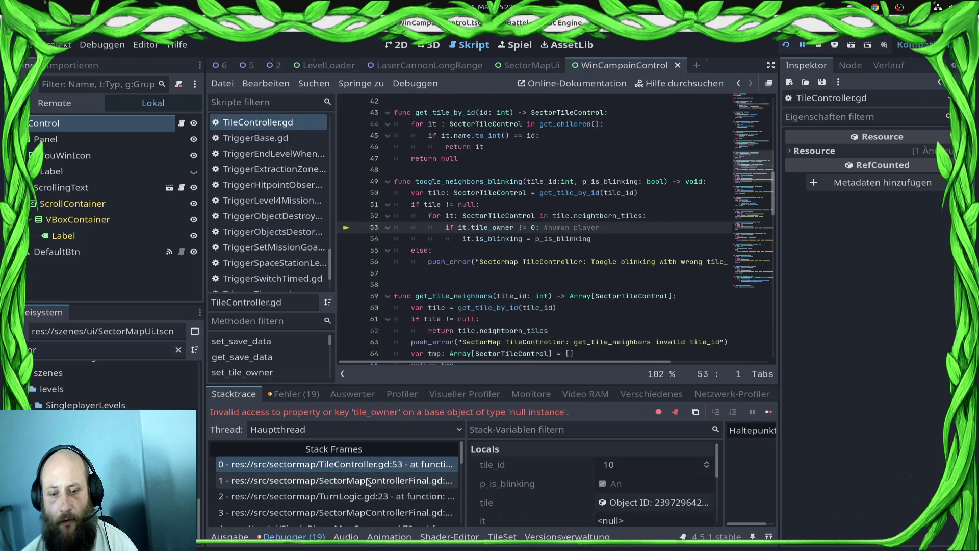
pyautogui.click(367, 481)
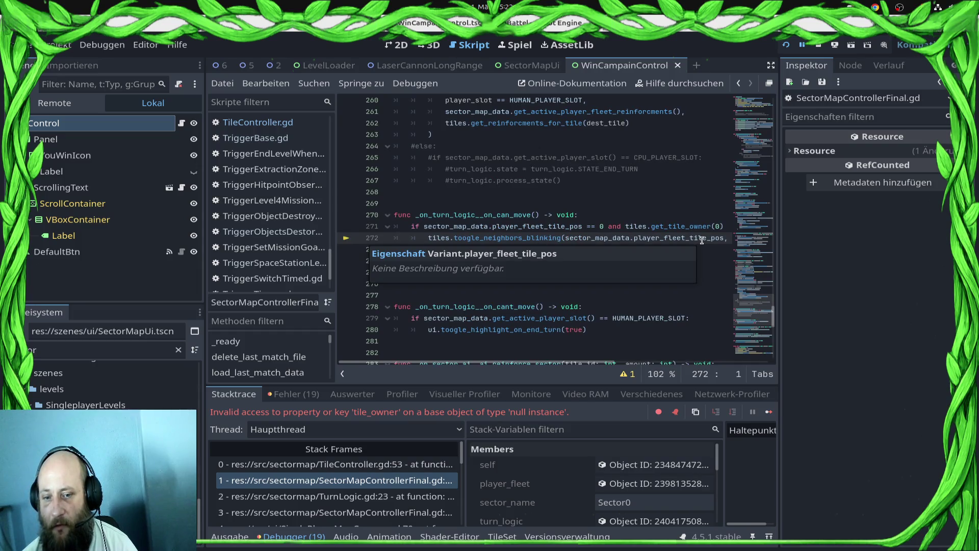
pyautogui.click(21, 205)
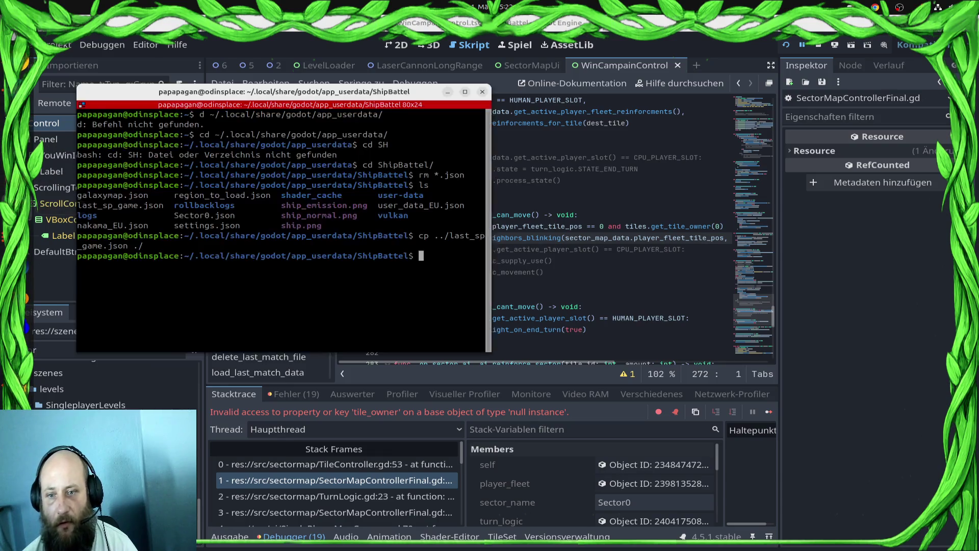
# List the save folder, print Sector0.json with cat, then return to Godot.
pyautogui.write('ls')
pyautogui.press('Return')
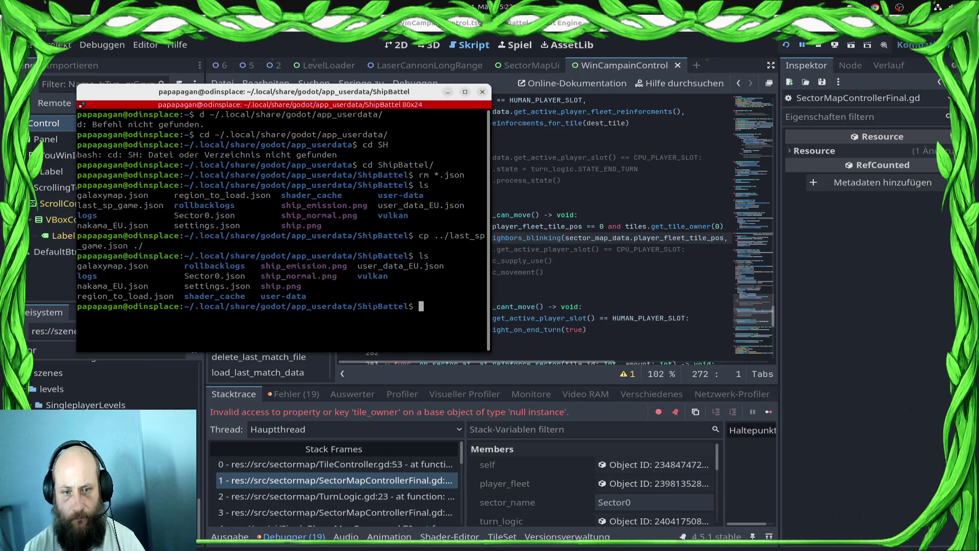
pyautogui.write('cat Sec')
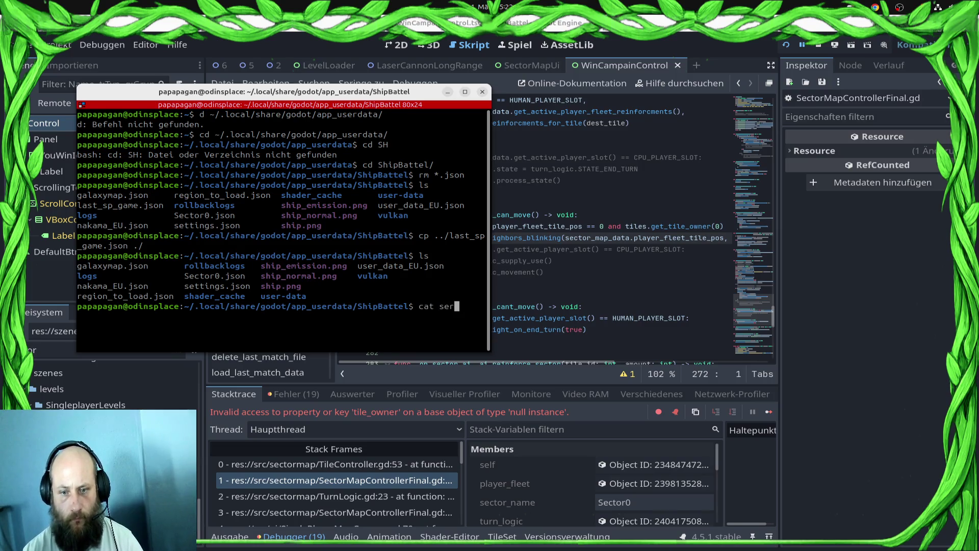
pyautogui.press('Tab')
pyautogui.write('§')
pyautogui.press('Return')
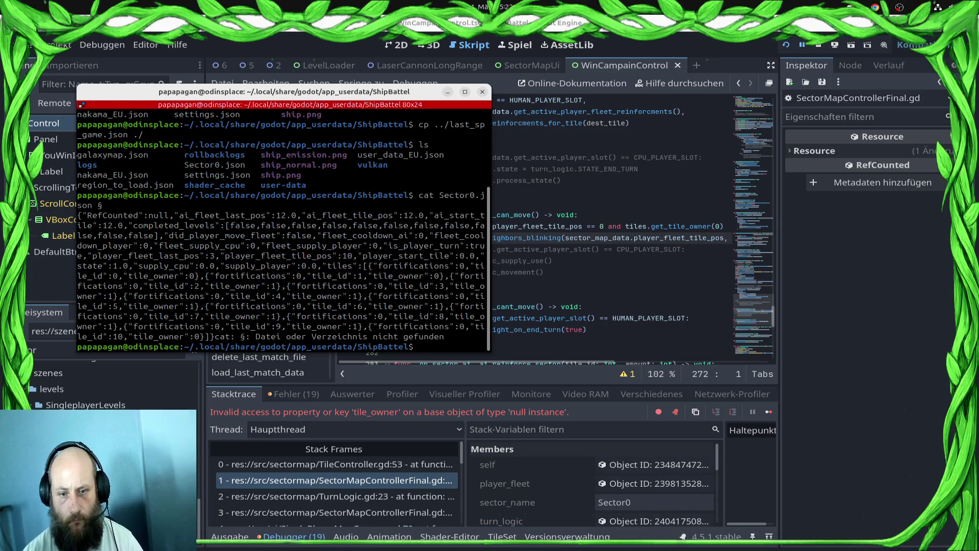
pyautogui.press('Up')
pyautogui.press('Up')
pyautogui.press('Up')
pyautogui.press('Down')
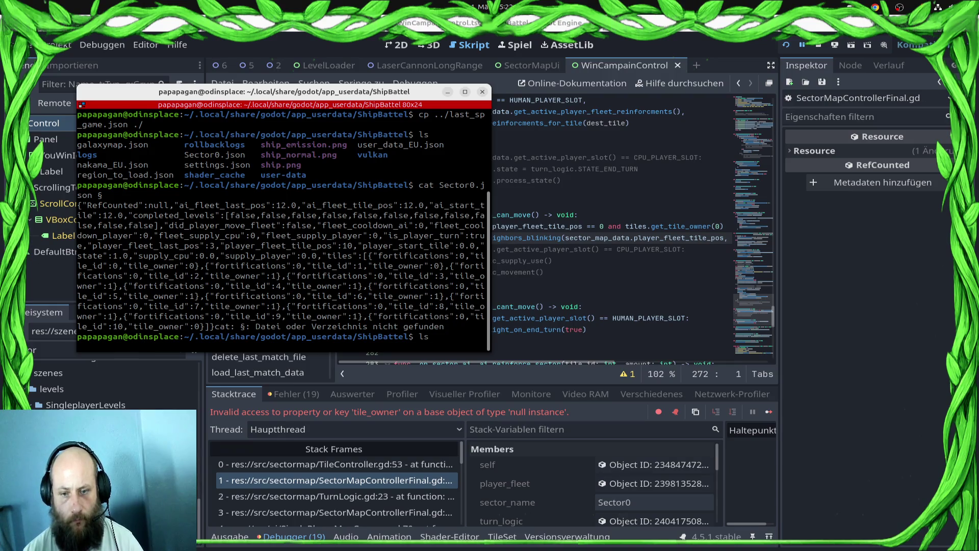
pyautogui.press('Down')
pyautogui.press('Down')
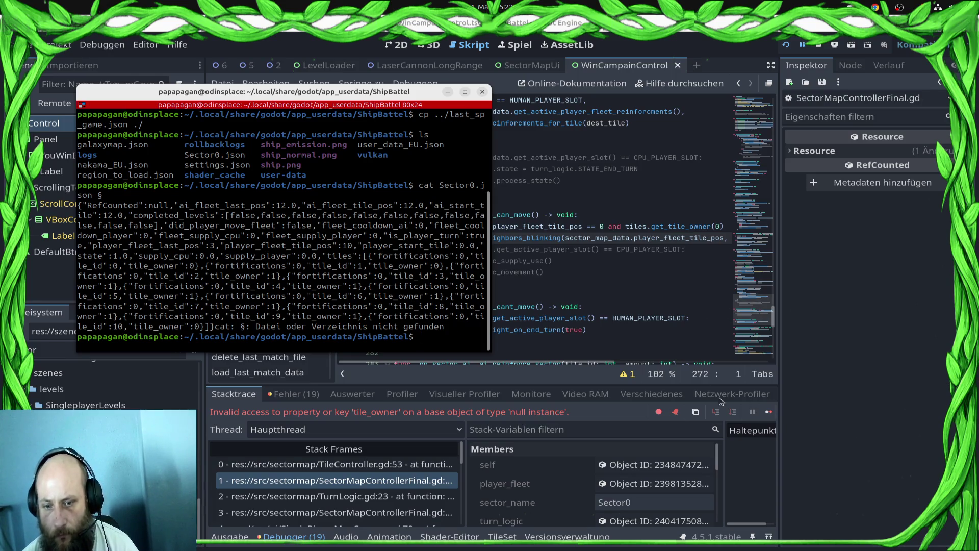
pyautogui.click(622, 305)
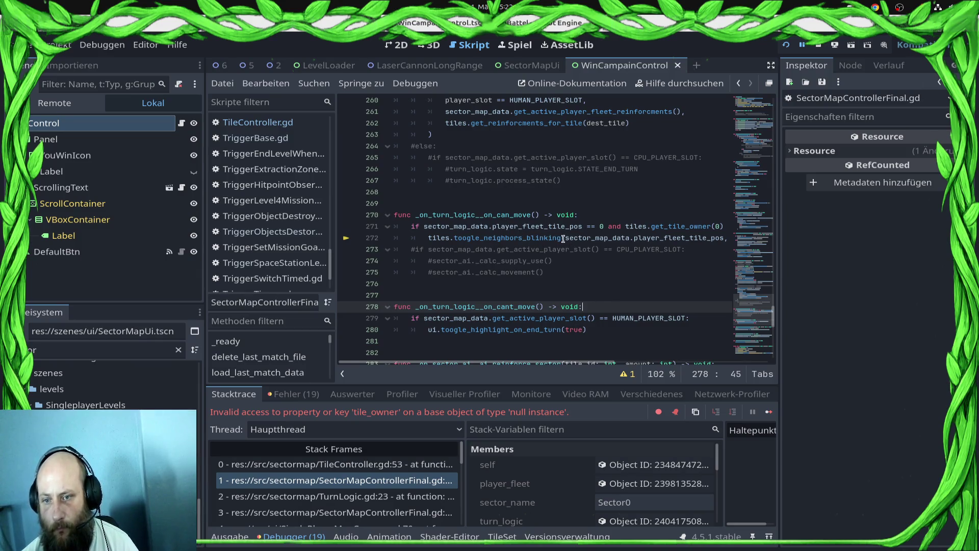
# Look up the Variant class documentation and return to the script.
pyautogui.moveTo(586, 237)
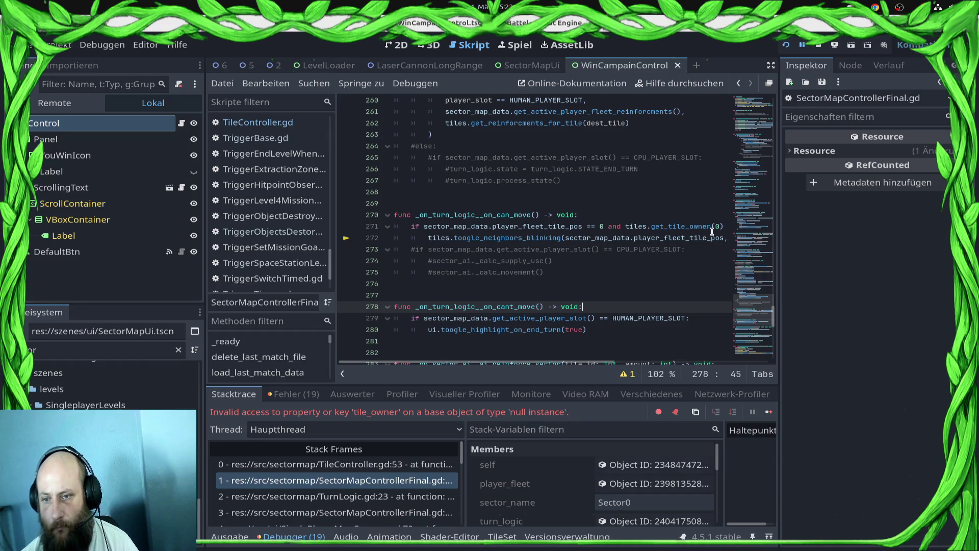
pyautogui.moveTo(701, 235)
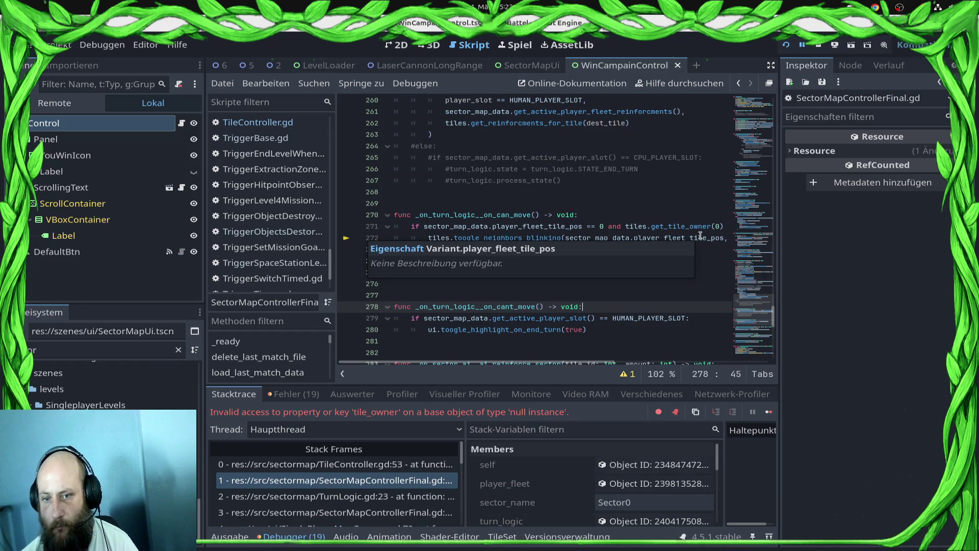
pyautogui.keyDown('ctrl'); pyautogui.click(696, 239); pyautogui.keyUp('ctrl')
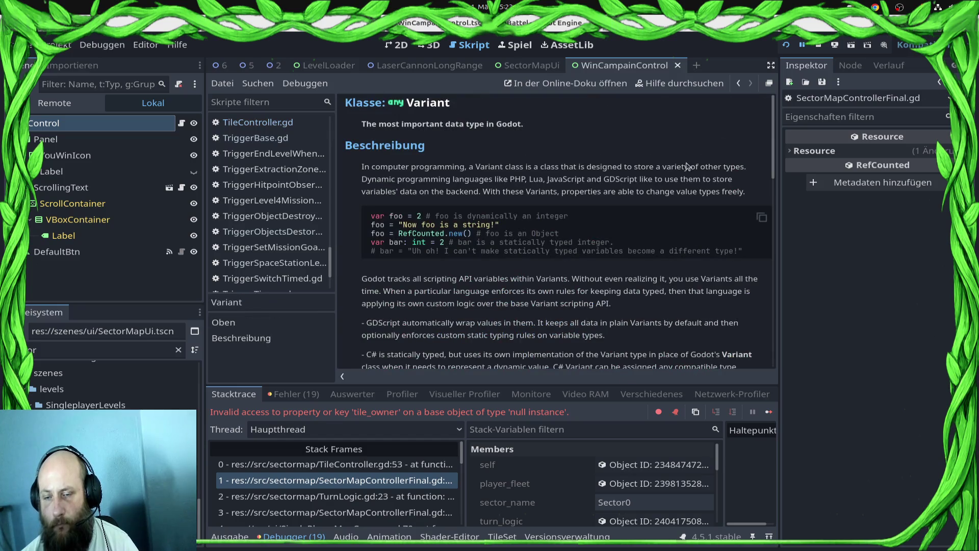
pyautogui.click(738, 84)
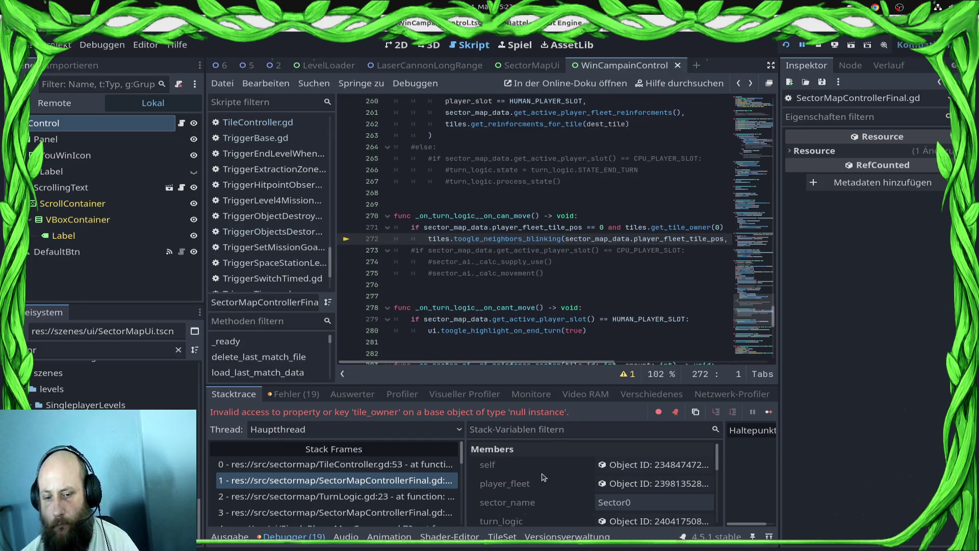
# Inspect player_fleet and sector_map_data in the debugger, noting Player Fleet Tile Pos 10.
pyautogui.click(620, 484)
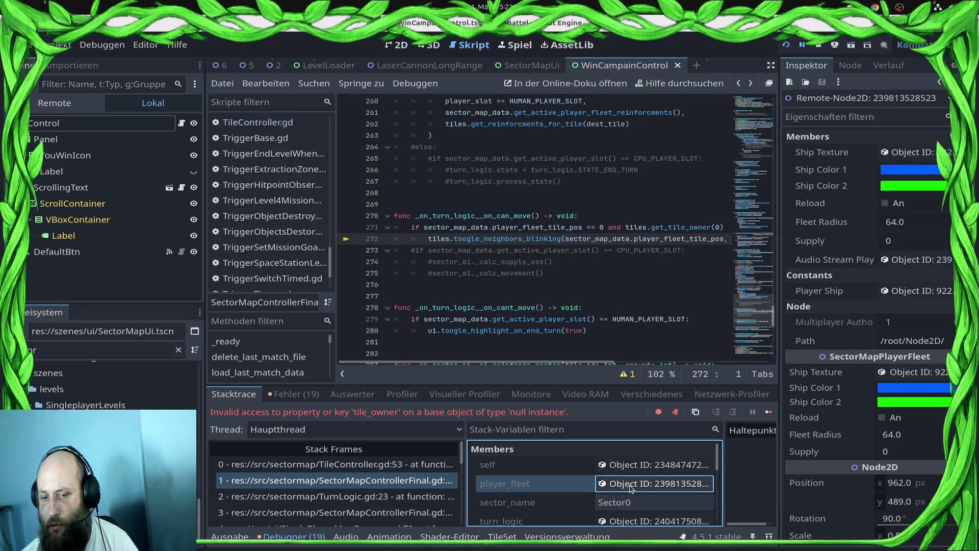
pyautogui.scroll(-2, 631, 488)
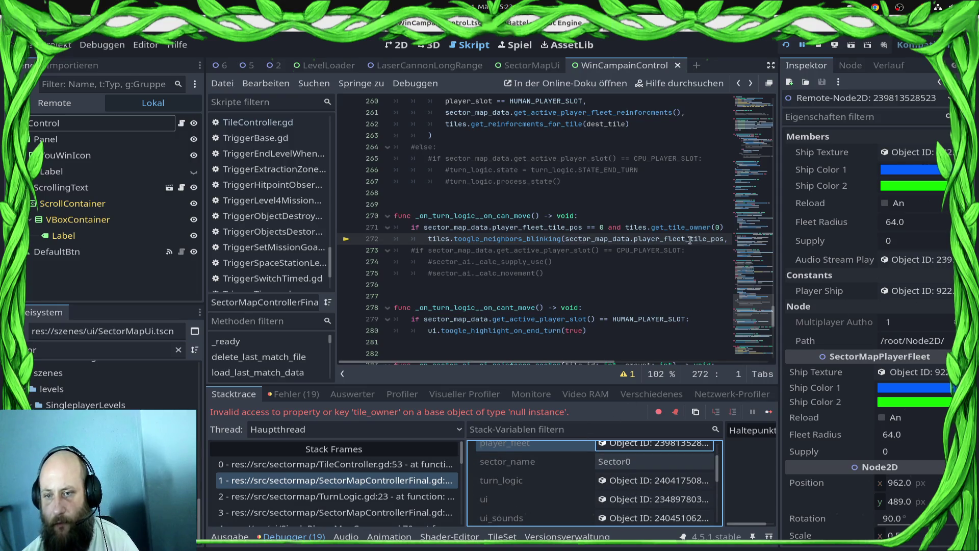
pyautogui.scroll(-3, 630, 481)
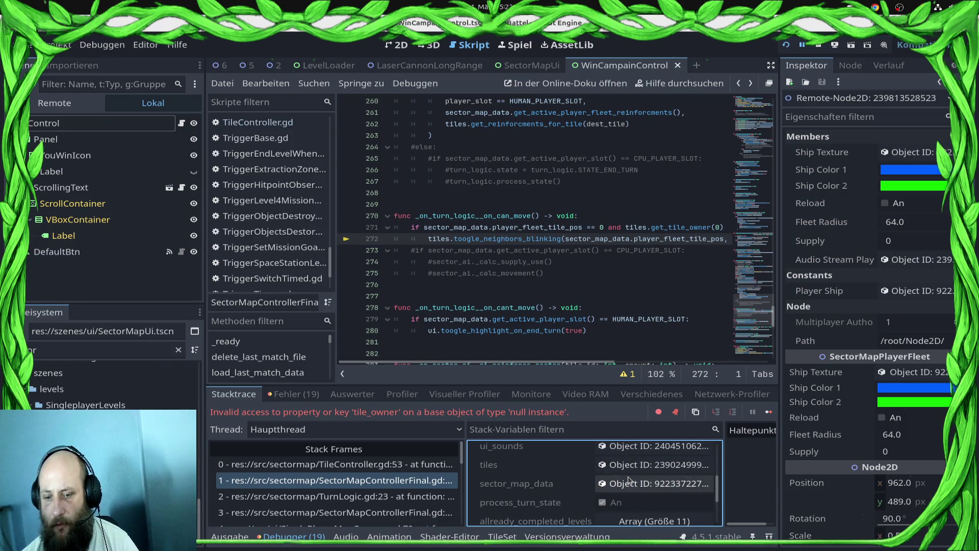
pyautogui.click(628, 482)
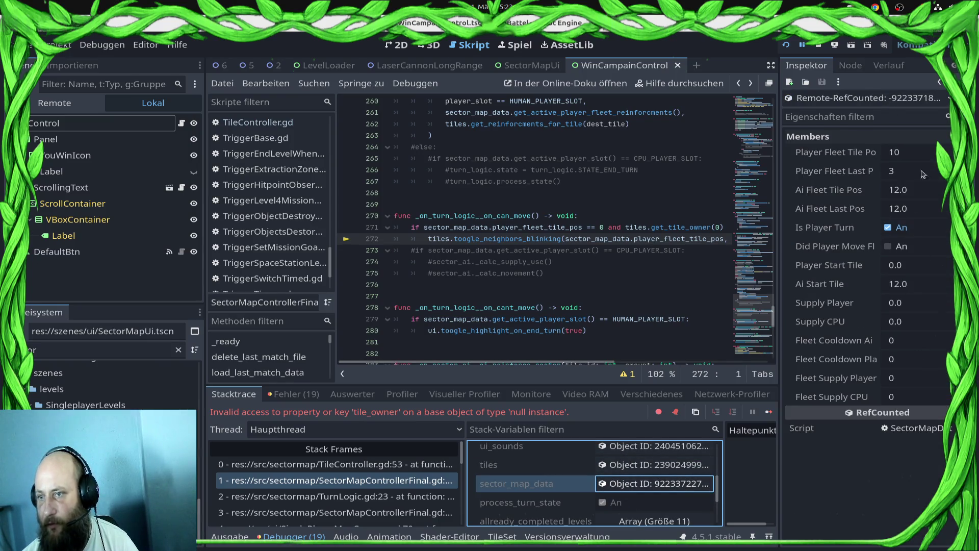
pyautogui.click(906, 156)
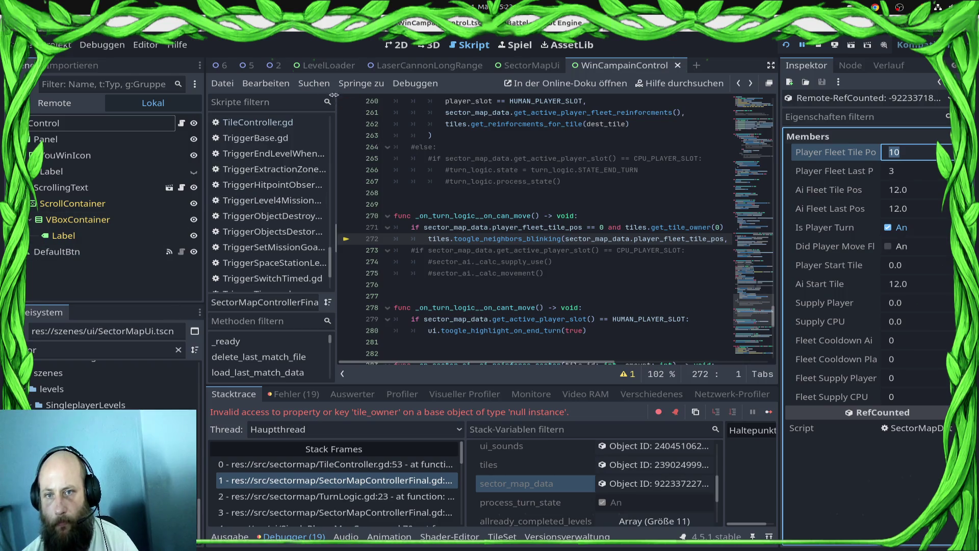
# Open the OverviewSector0 scene from the FileSystem dock.
pyautogui.doubleClick(119, 355)
pyautogui.press('BackSpace')
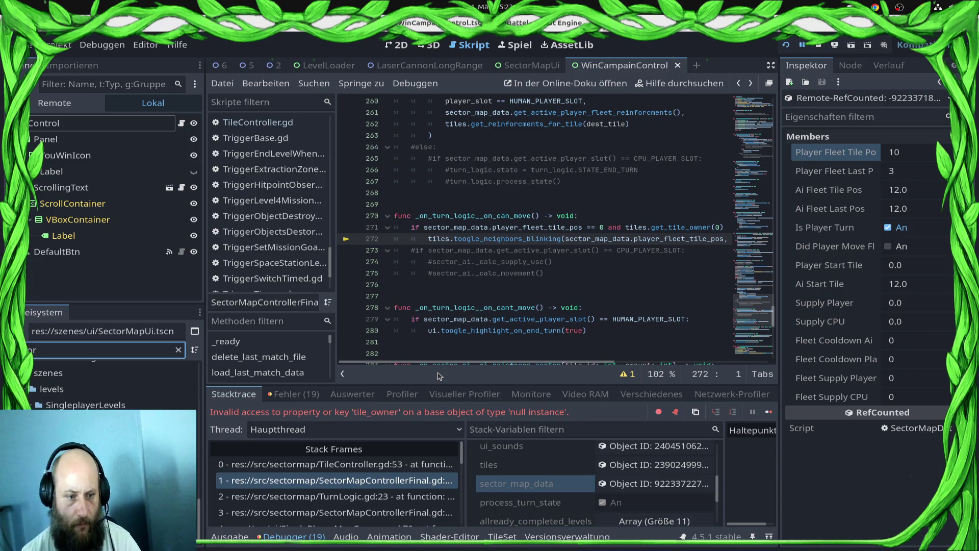
pyautogui.click(102, 449)
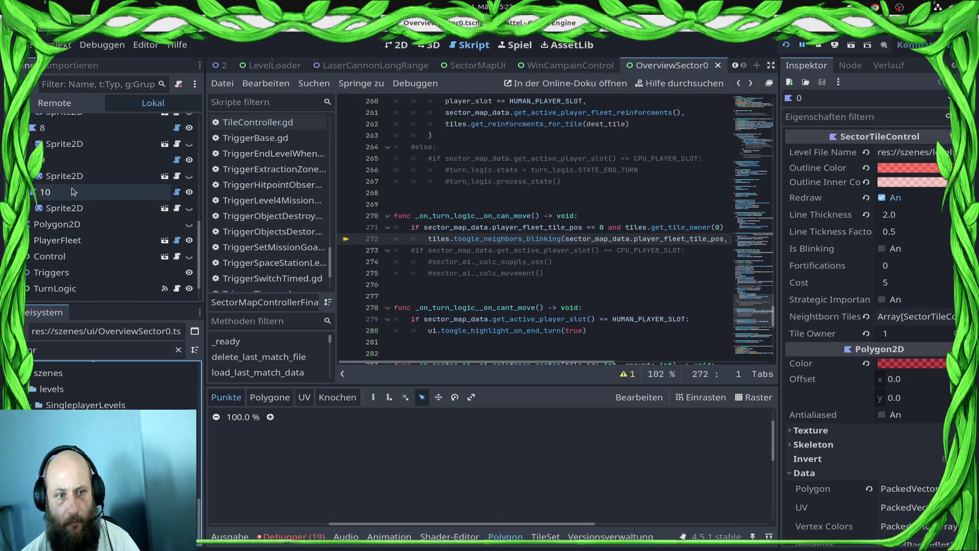
# Remove tile 10's two empty Neighborn Tiles entries, save, and restart the debug run.
pyautogui.click(73, 191)
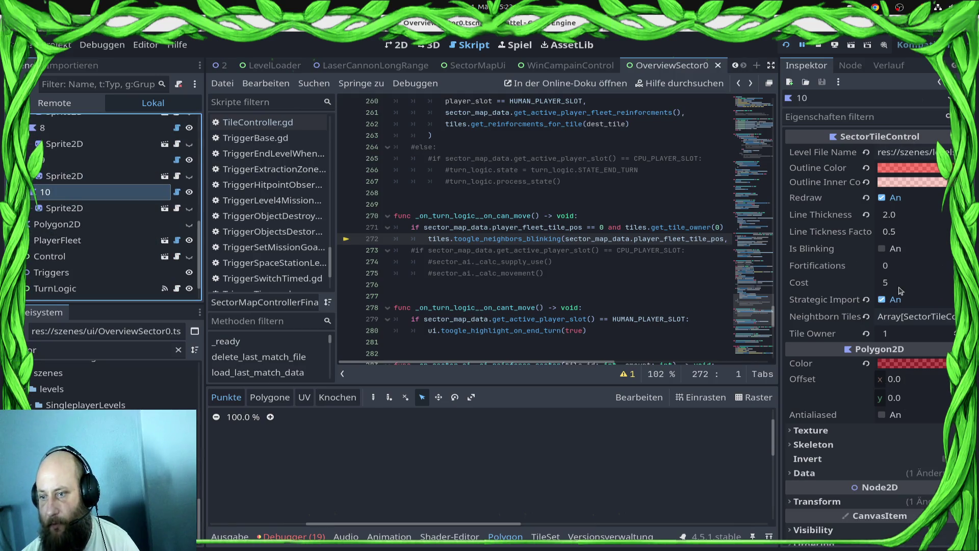
pyautogui.click(918, 320)
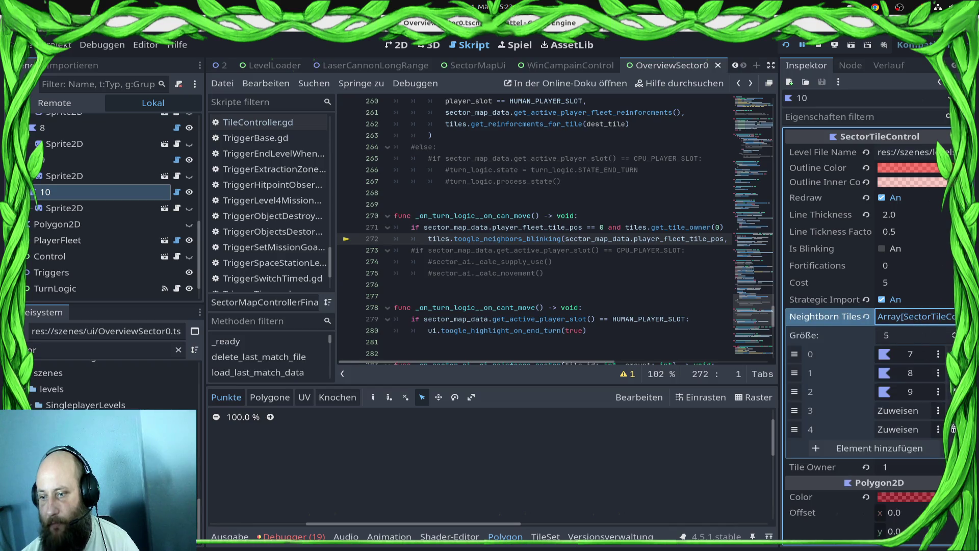
pyautogui.click(953, 430)
pyautogui.click(953, 410)
pyautogui.hotkey('ctrl', 's')
pyautogui.click(818, 46)
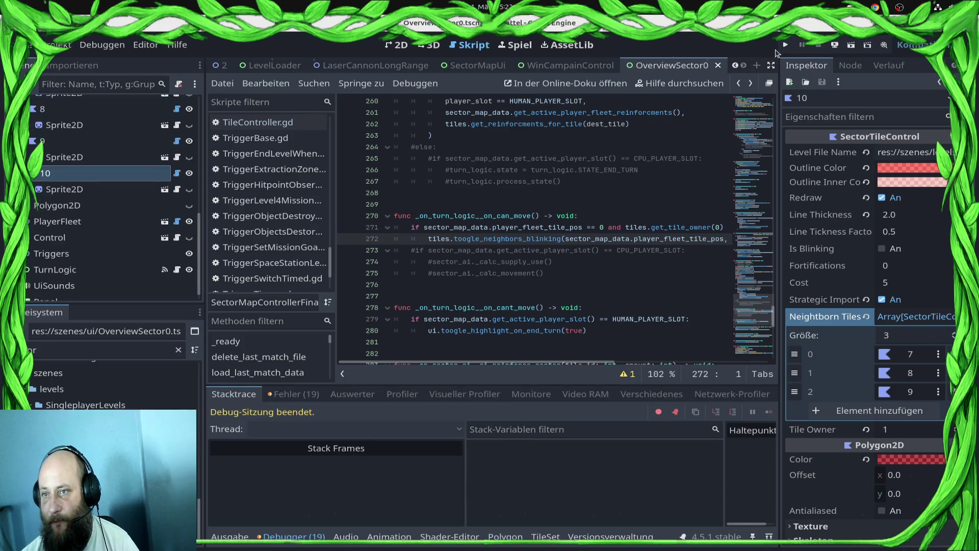
pyautogui.click(786, 45)
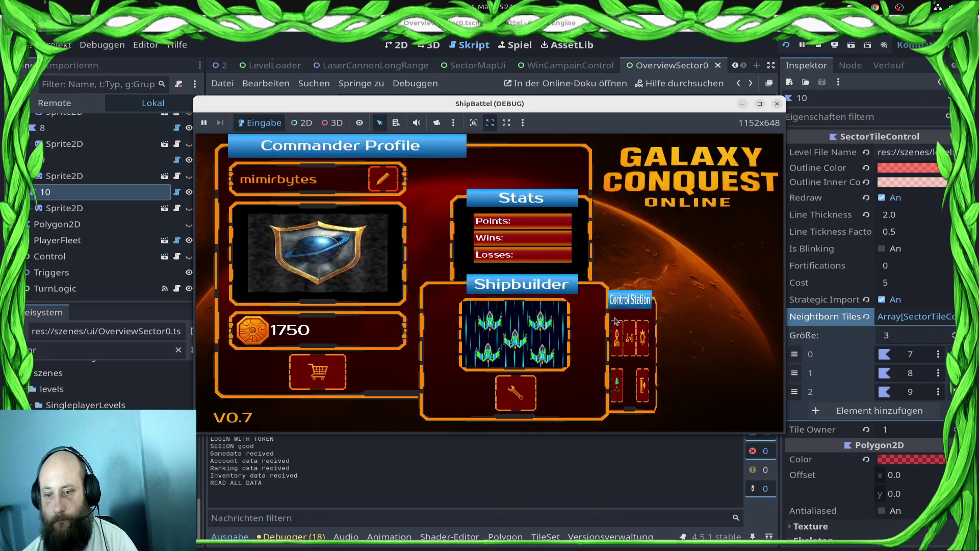
# Open the single-player sector map, exit to the main menu, close the game and return to the terminal.
pyautogui.click(663, 346)
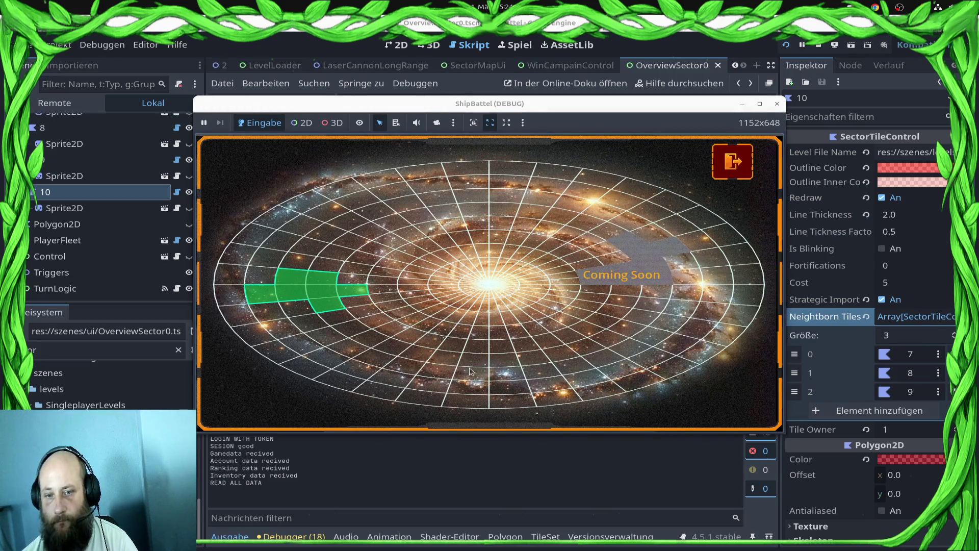
pyautogui.click(723, 179)
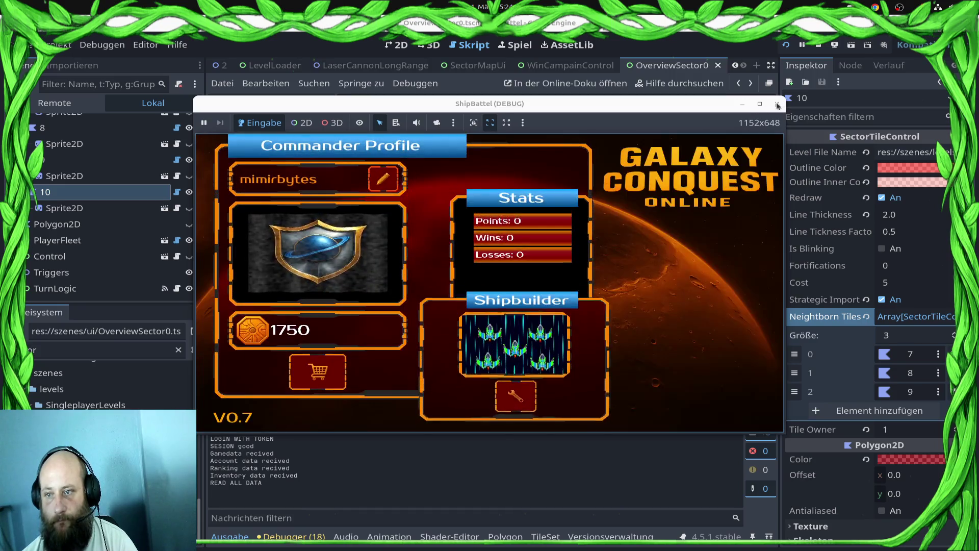
pyautogui.click(777, 104)
pyautogui.hotkey('alt', 'Tab')
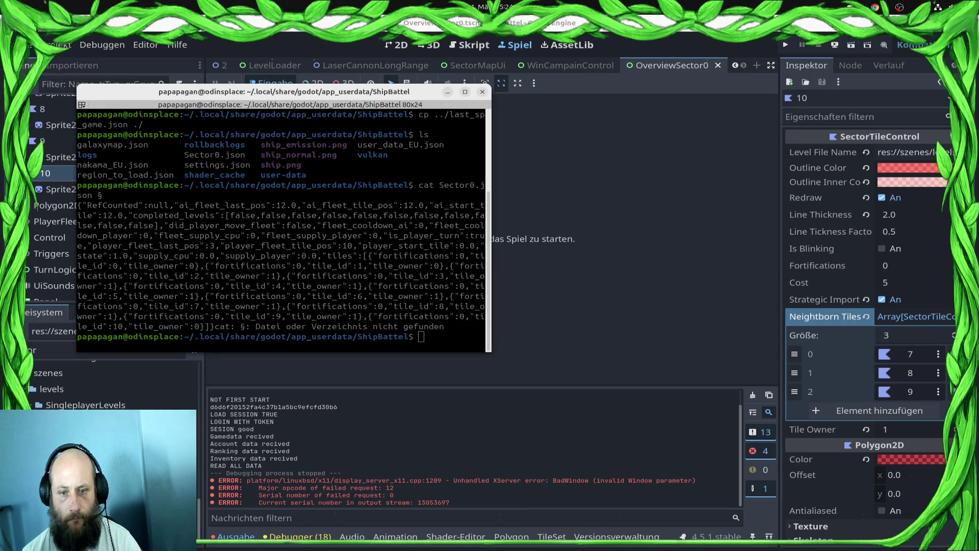
# Close the old terminal window and open a fresh terminal.
pyautogui.hotkey('alt', 'Tab')
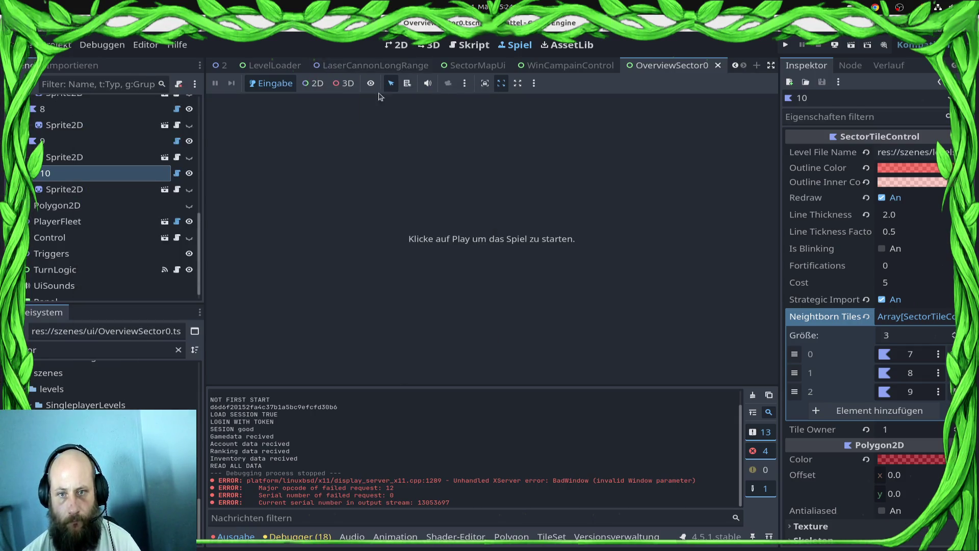
pyautogui.hotkey('alt', 'Tab')
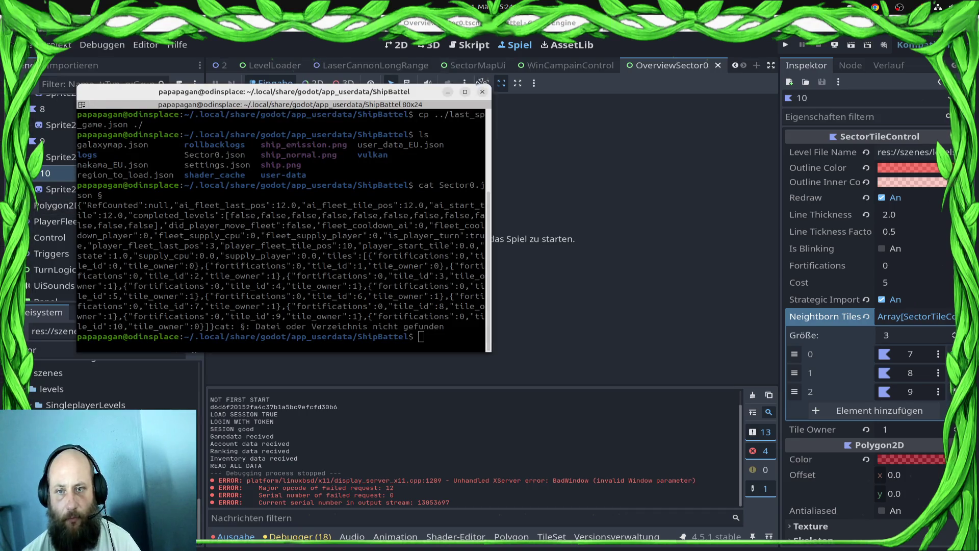
pyautogui.click(482, 92)
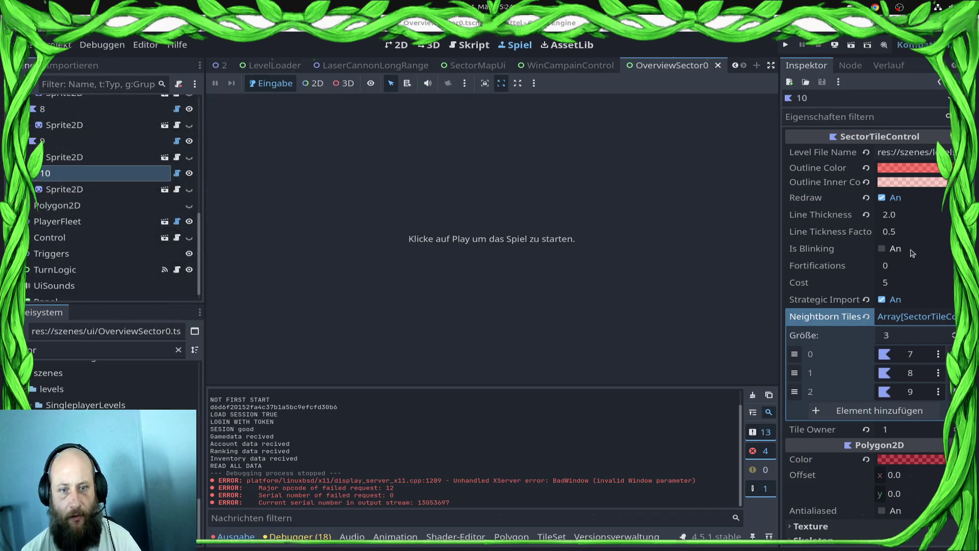
pyautogui.hotkey('ctrl', 'alt', 't')
# Change into ~/.local/share/godot/app_userdata/ShipBattel using command history search.
pyautogui.write('cd')
pyautogui.press('BackSpace')
pyautogui.press('BackSpace')
pyautogui.press('BackSpace')
pyautogui.hotkey('ctrl', 'r')
pyautogui.write('cd ')
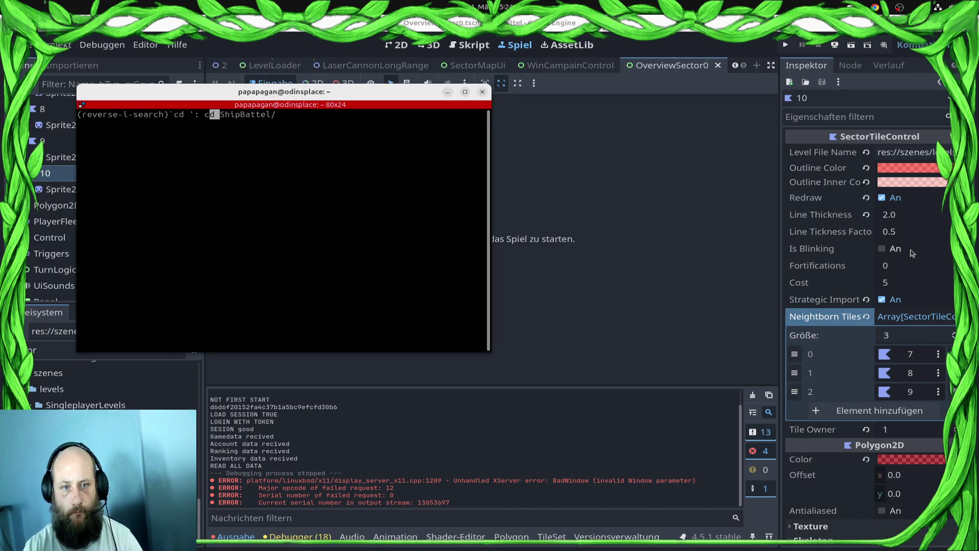
pyautogui.write('.')
pyautogui.hotkey('ctrl', 'c')
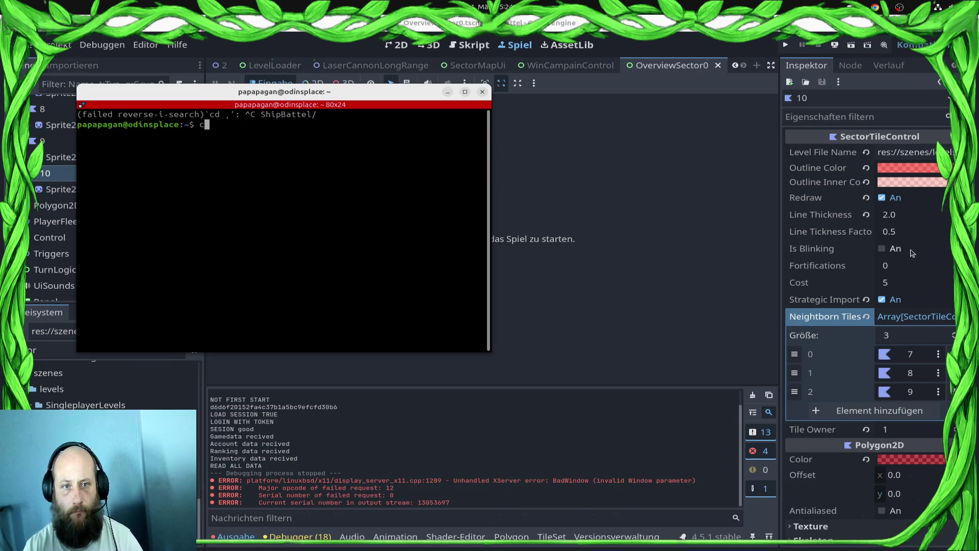
pyautogui.hotkey('ctrl', 'r')
pyautogui.write('cd ')
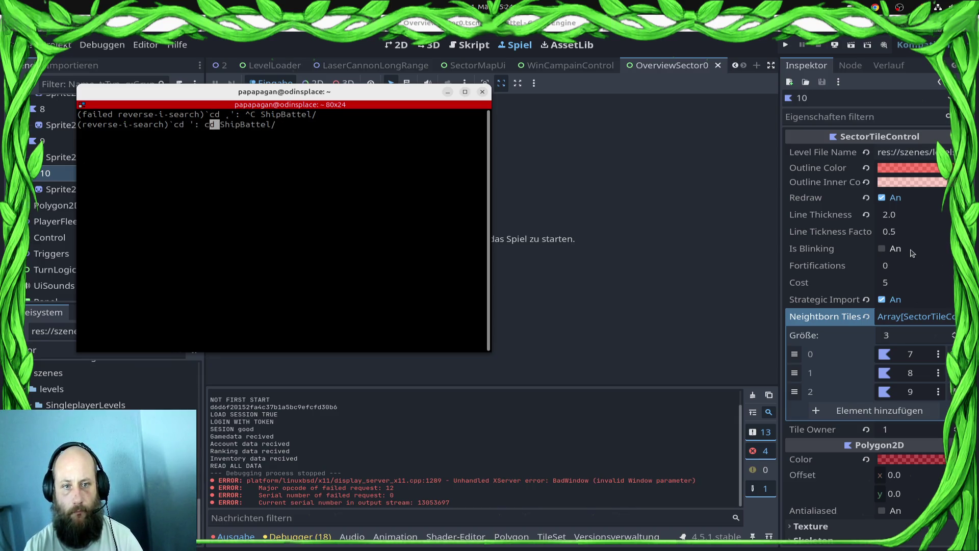
pyautogui.write('~')
pyautogui.press('Return')
pyautogui.write('cd Sh')
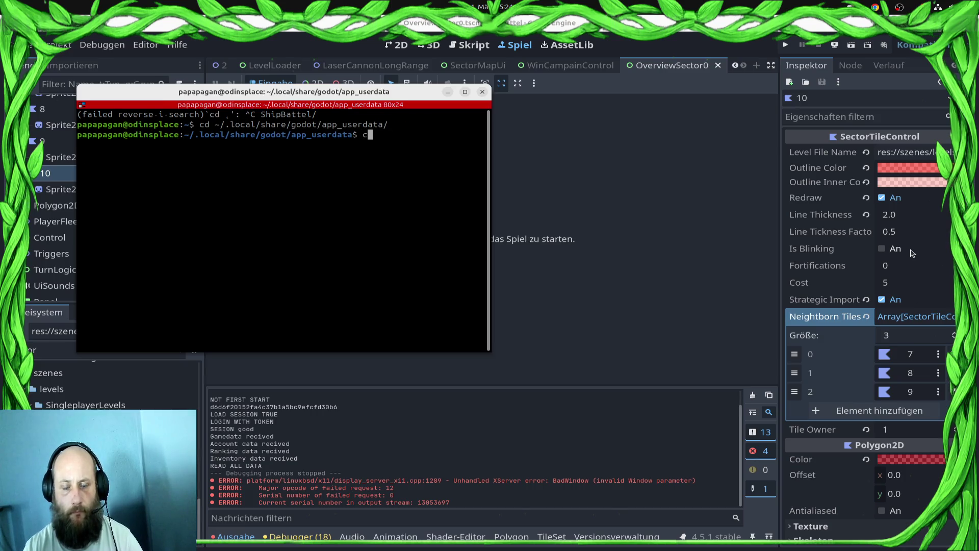
pyautogui.press('Tab')
pyautogui.press('Return')
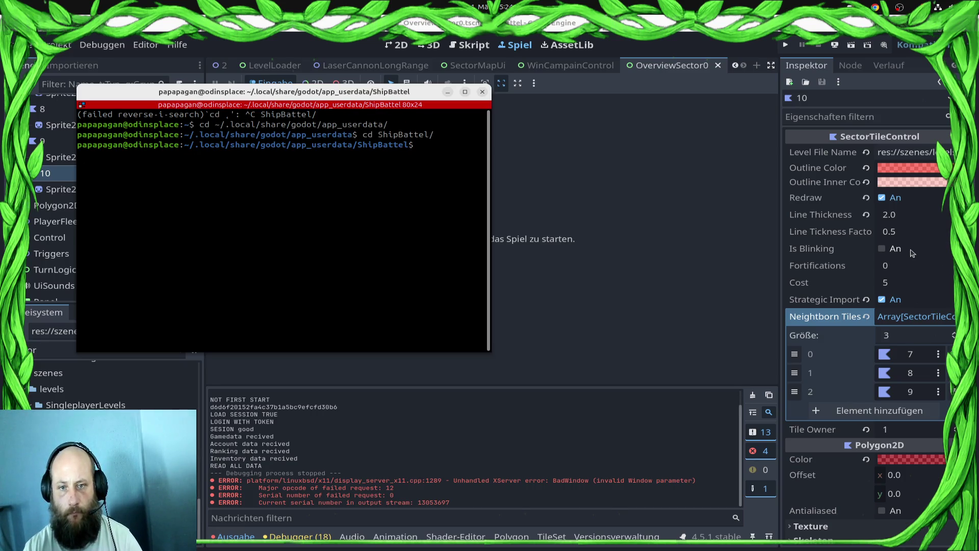
# Copy ../last_sp_game.json into the ShipBattel folder and run the game again.
pyautogui.hotkey('ctrl', 'r')
pyautogui.write('cp')
pyautogui.press('Return')
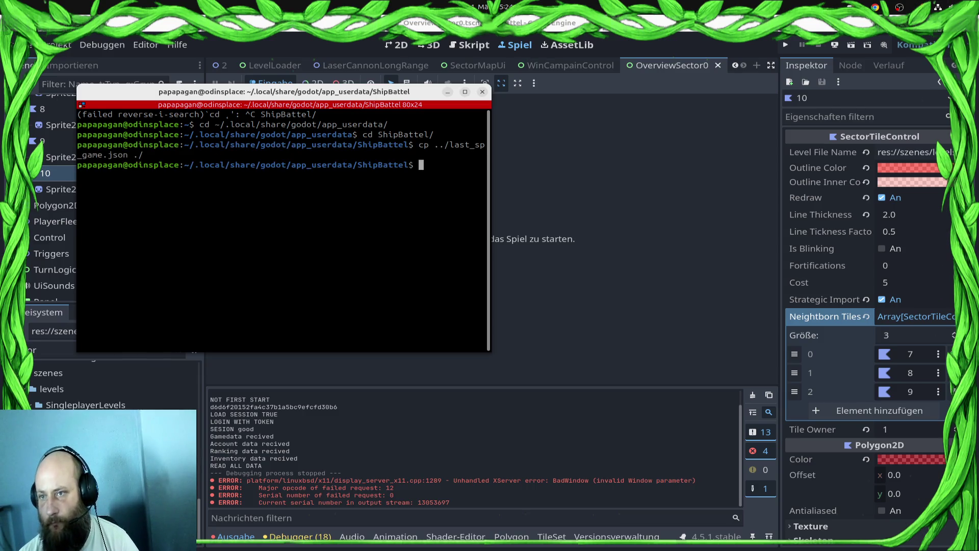
pyautogui.click(785, 45)
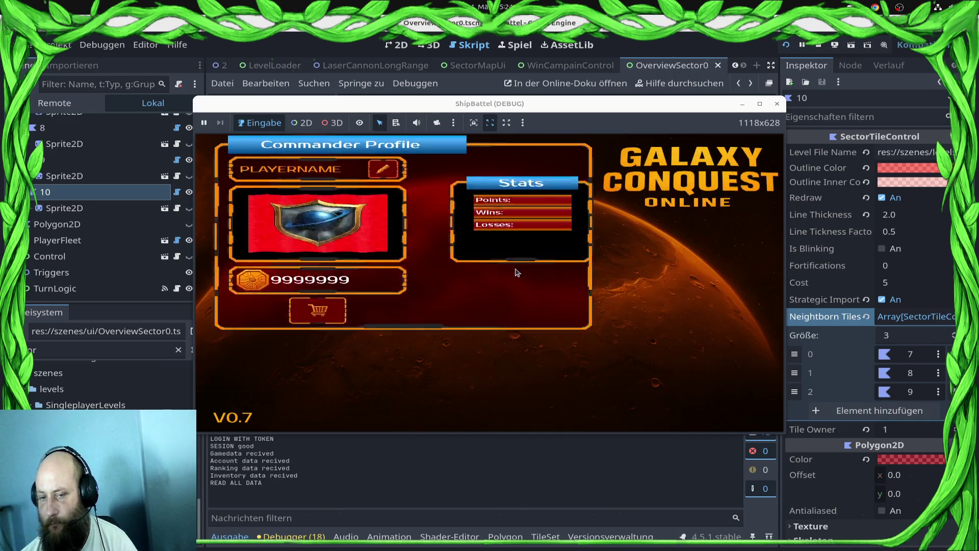
# Start the campaign, enter a sector, skip the tutorial, take the third bonus and attack a red tile.
pyautogui.click(643, 375)
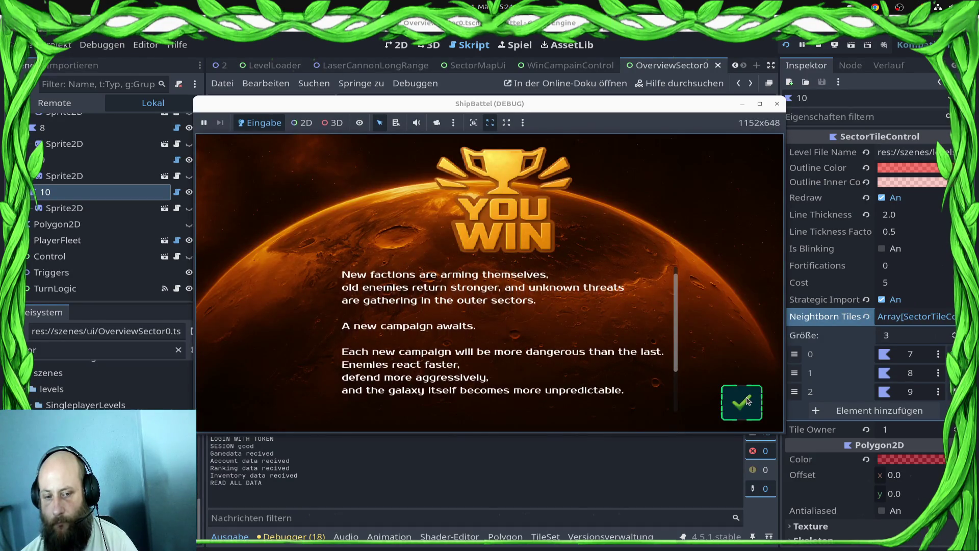
pyautogui.click(746, 401)
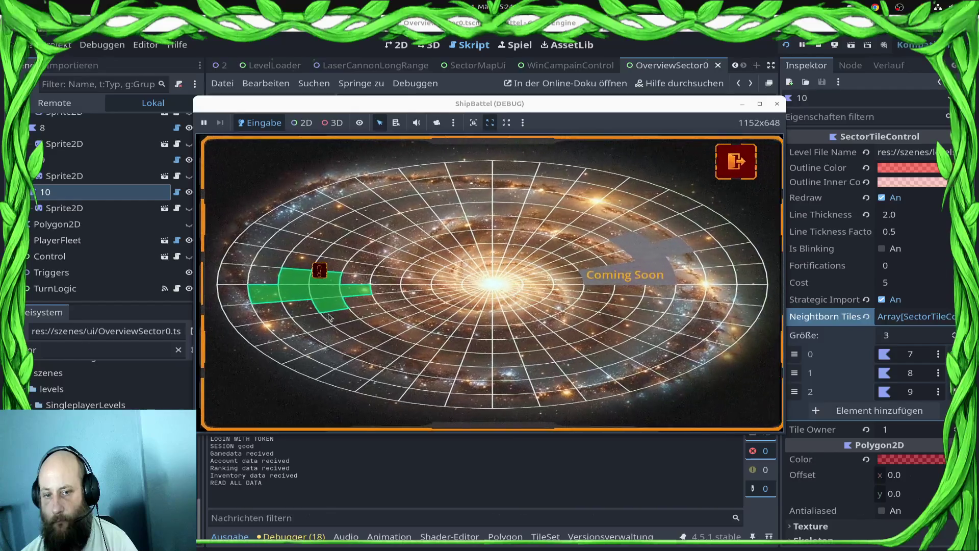
pyautogui.click(329, 315)
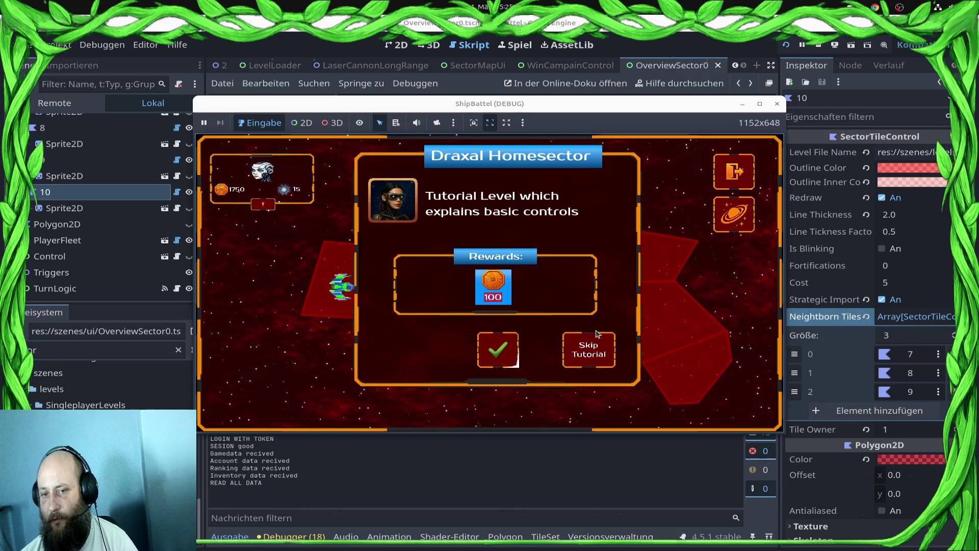
pyautogui.click(590, 349)
pyautogui.click(412, 328)
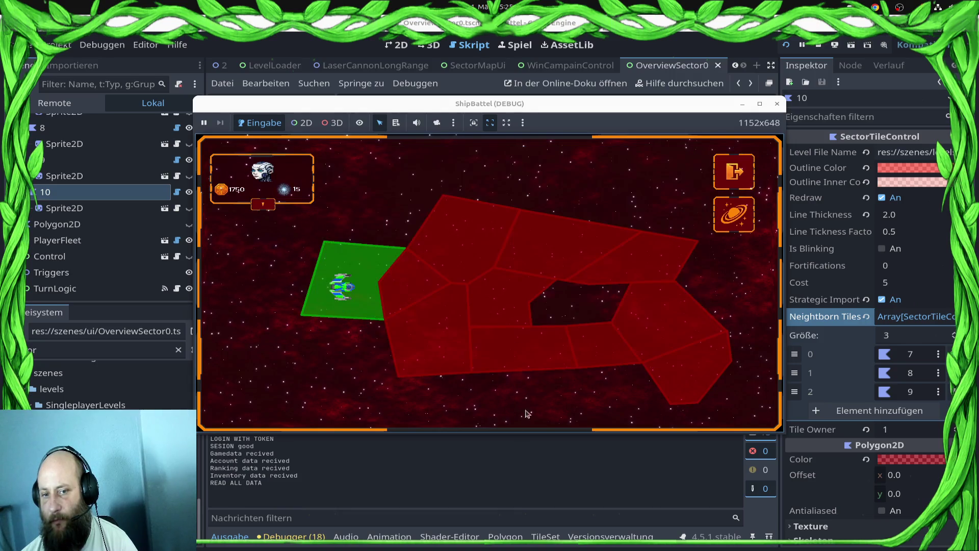
pyautogui.click(407, 285)
pyautogui.click(491, 352)
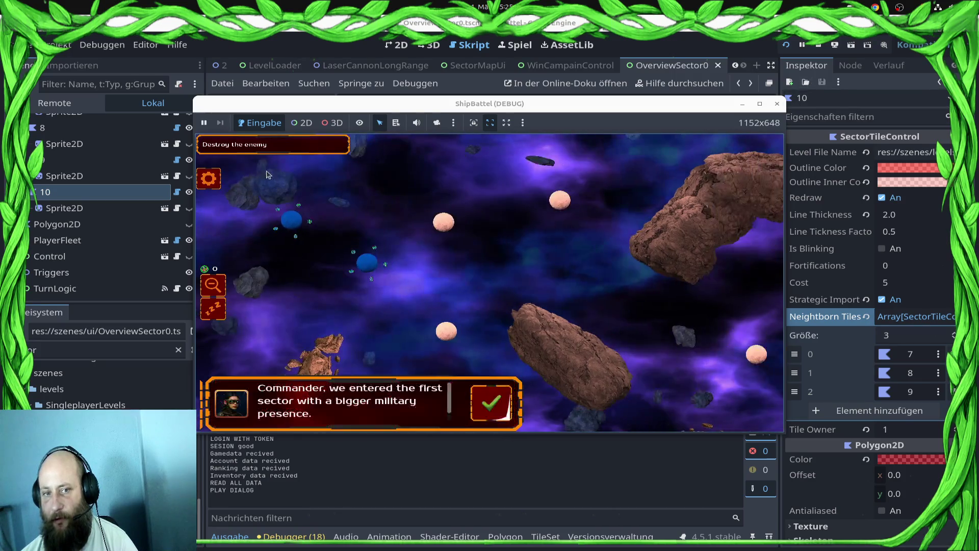
# Surrender the battle from settings, leave the YOU LOSE screen and stop the game.
pyautogui.click(217, 178)
pyautogui.click(481, 333)
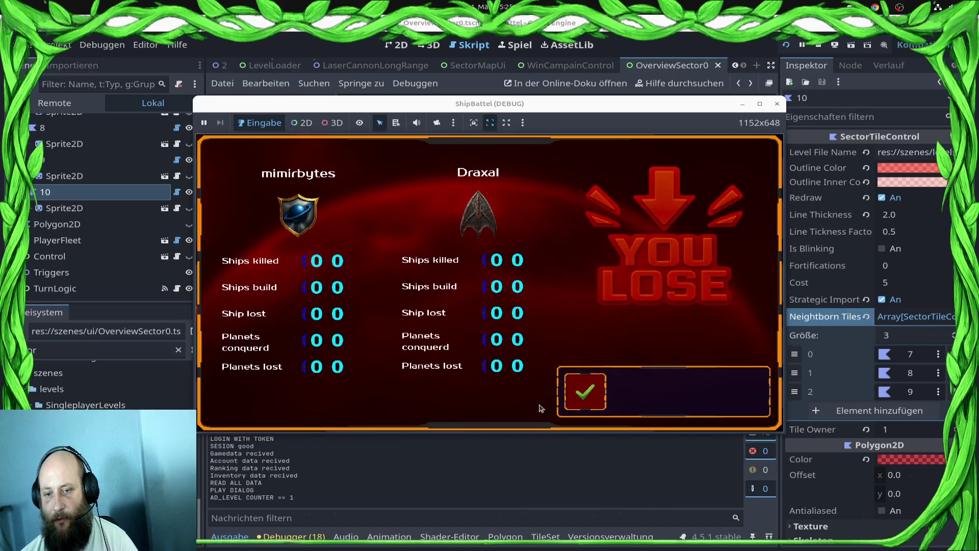
pyautogui.click(573, 396)
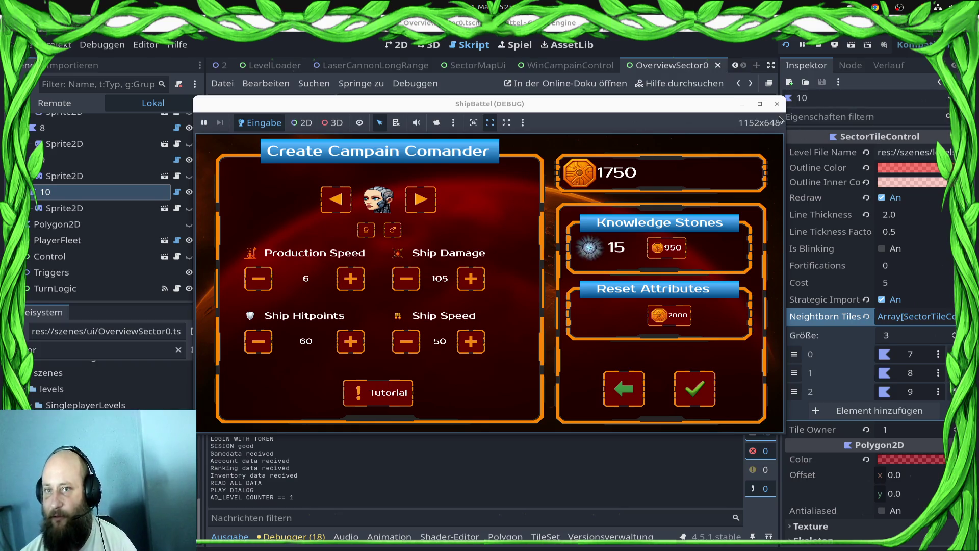
pyautogui.click(819, 46)
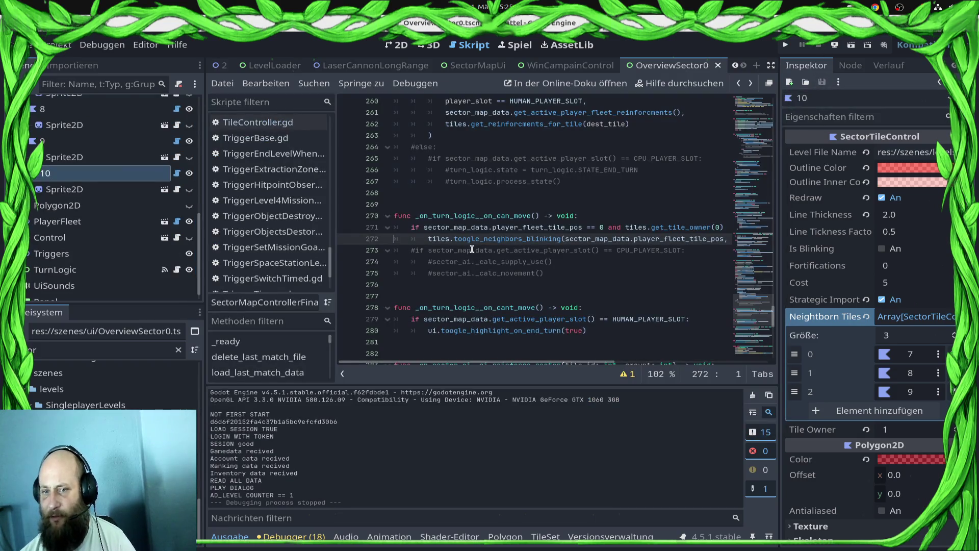
# Switch to the level scene tab 6 holding the LaserCannon node Node2D2.
pyautogui.click(585, 294)
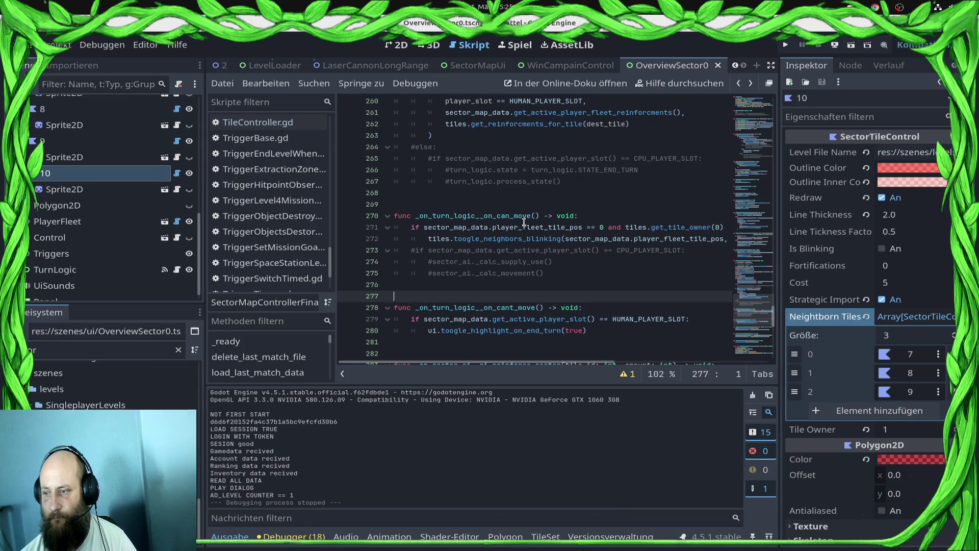
pyautogui.scroll(1, 524, 222)
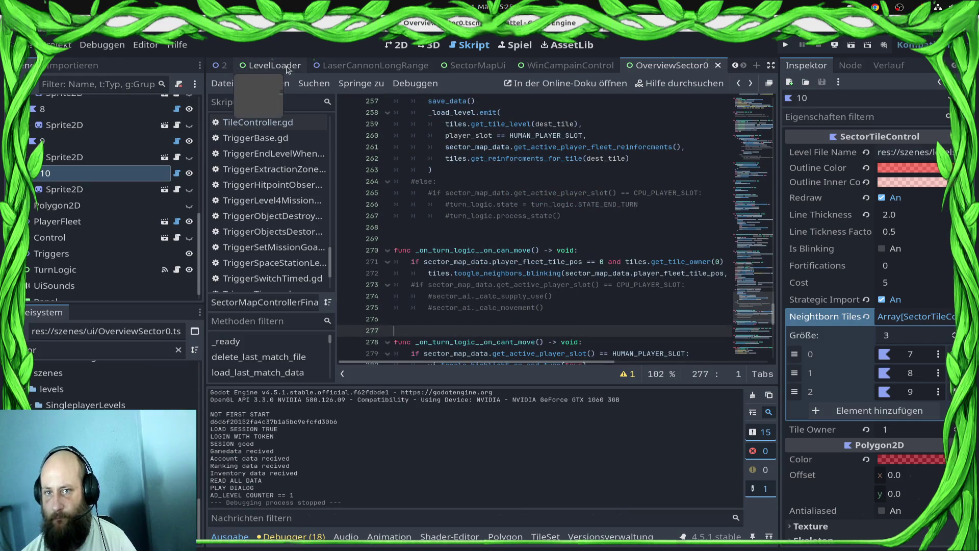
pyautogui.scroll(2, 225, 69)
pyautogui.click(224, 69)
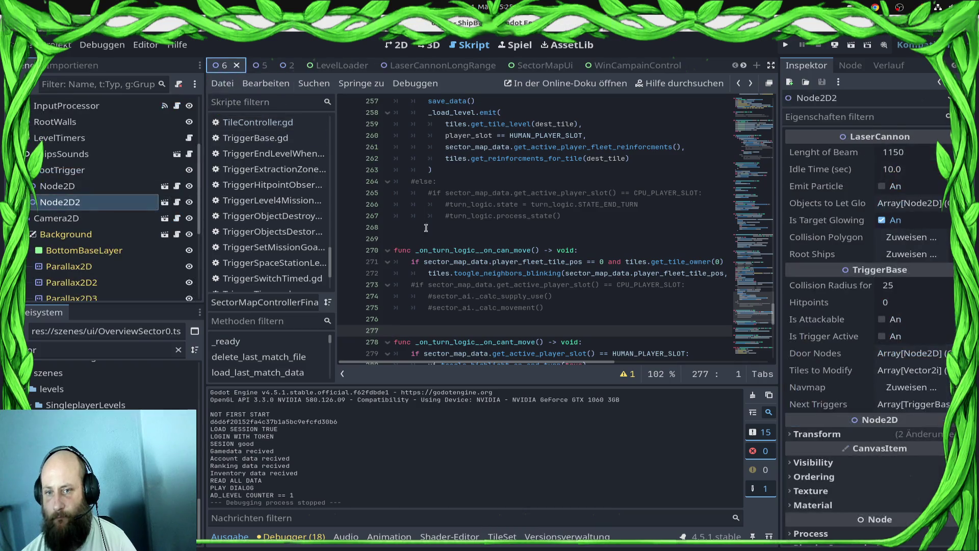
# In the 2D view, nudge Node2D2 slightly left to about x 2799 and save the scene.
pyautogui.click(400, 50)
pyautogui.scroll(6, 621, 260)
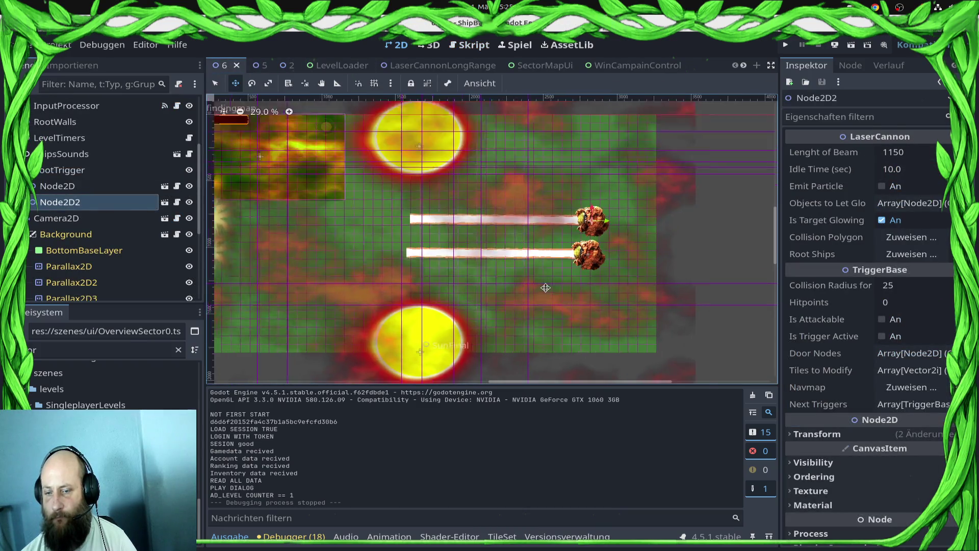
pyautogui.scroll(6, 575, 245)
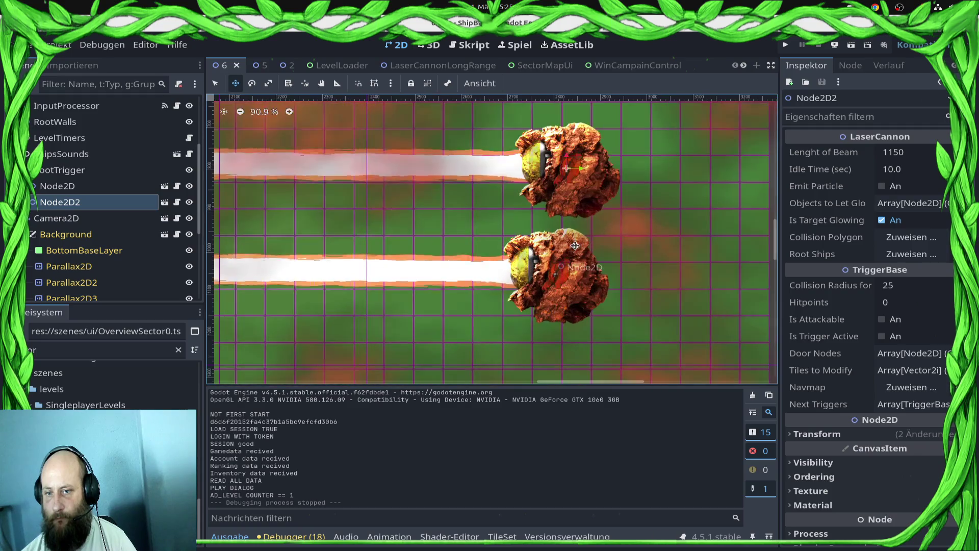
pyautogui.press('Left')
pyautogui.press('Left')
pyautogui.press('Left')
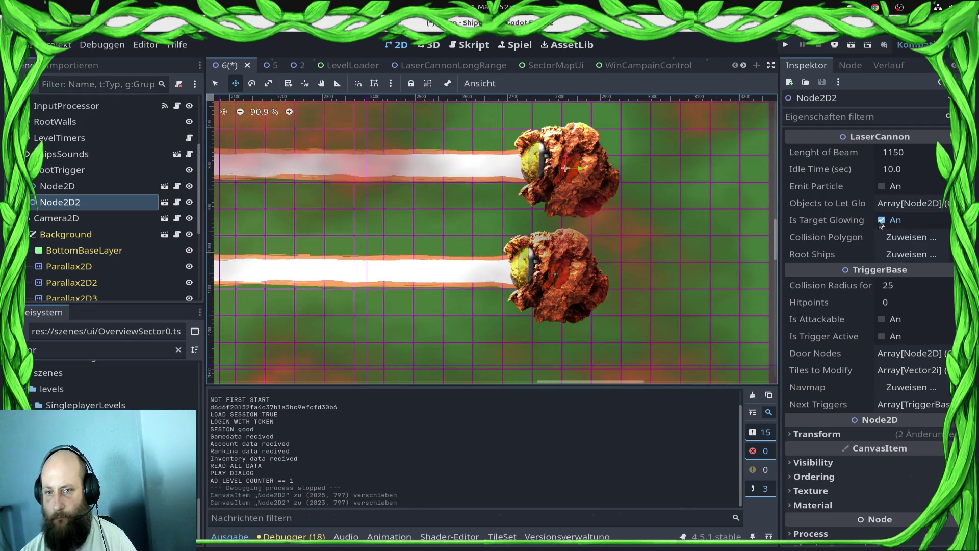
pyautogui.press('Left')
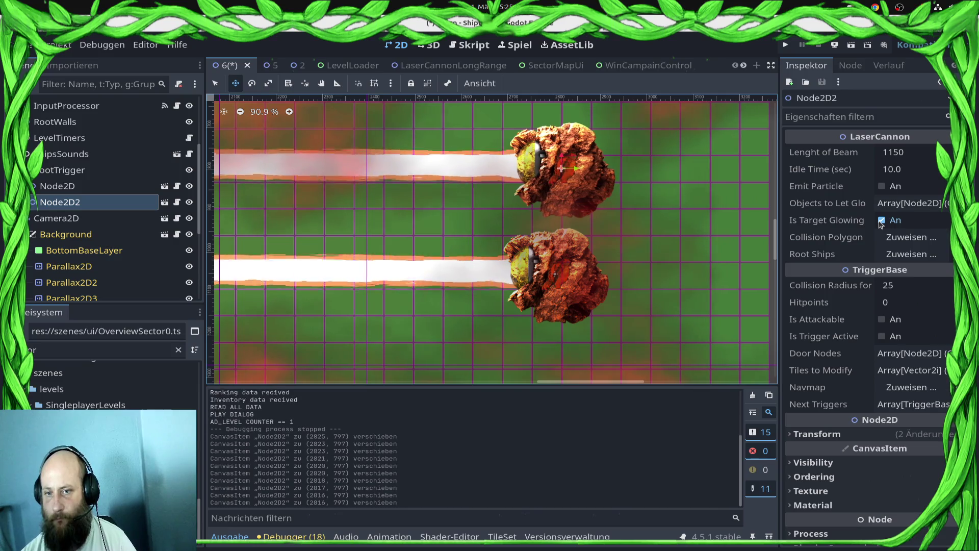
pyautogui.hotkey('shift', 'Left')
pyautogui.press('Left')
pyautogui.press('Right')
pyautogui.press('Right')
pyautogui.press('Right')
pyautogui.hotkey('ctrl', 's')
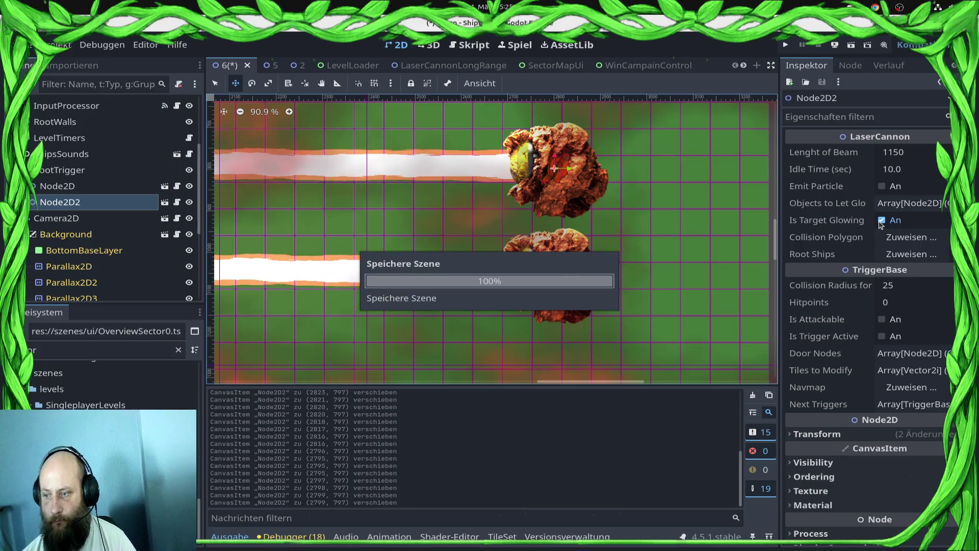
# Filter the FileSystem by 'win' and drag GlowingAsteroid.tscn into the level.
pyautogui.scroll(-6, 532, 189)
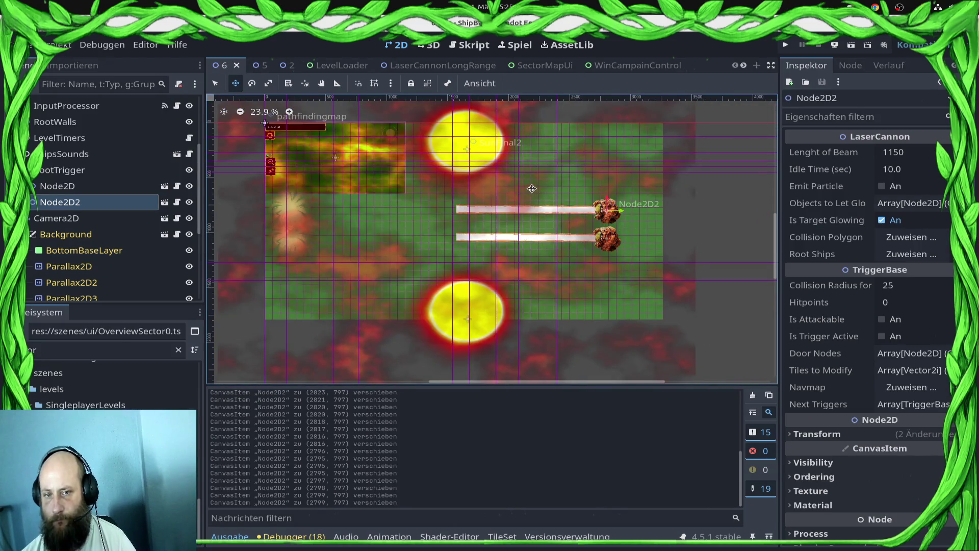
pyautogui.scroll(3, 368, 153)
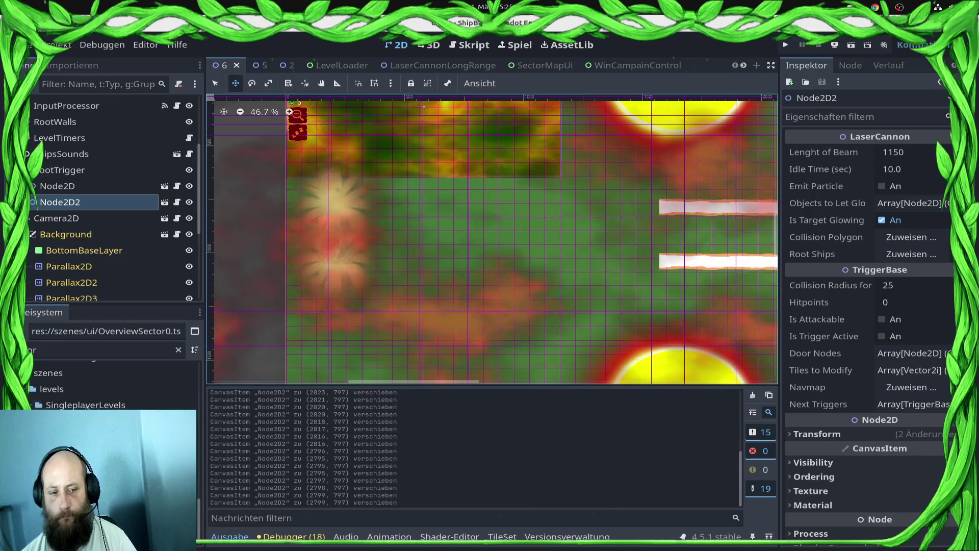
pyautogui.click(102, 350)
pyautogui.press('BackSpace')
pyautogui.press('BackSpace')
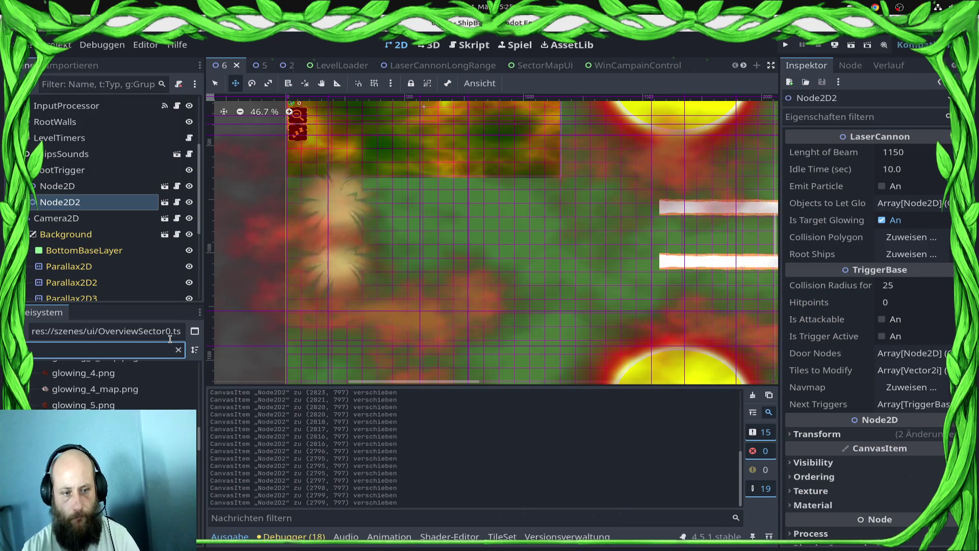
pyautogui.write('win')
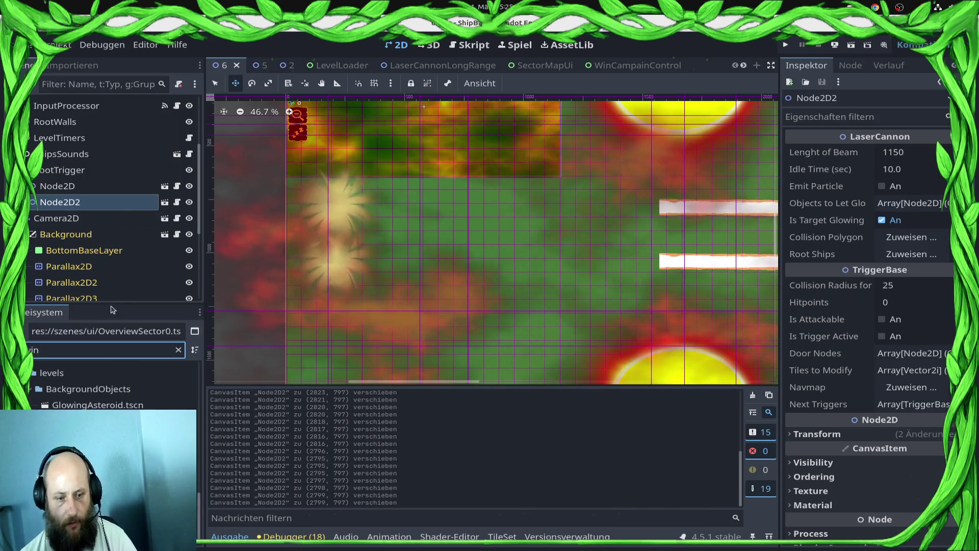
pyautogui.moveTo(97, 421)
pyautogui.mouseDown()
pyautogui.moveTo(153, 358)
pyautogui.moveTo(306, 224)
pyautogui.mouseUp()
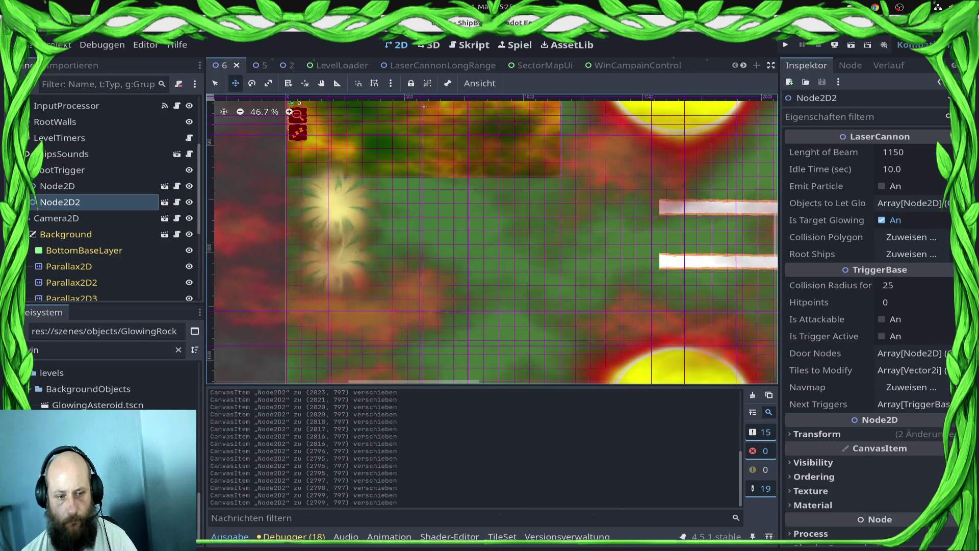
pyautogui.moveTo(2, 57)
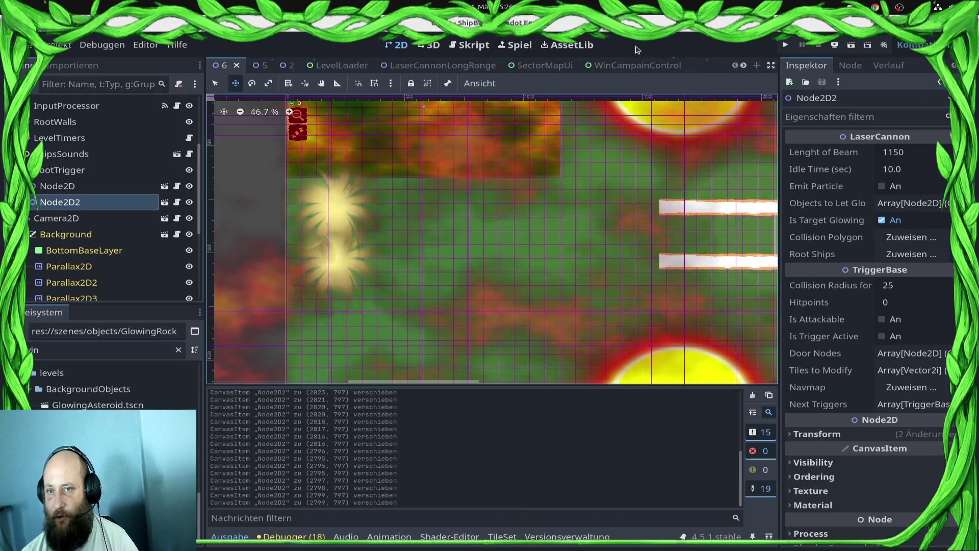
pyautogui.hotkey('ctrl', 's')
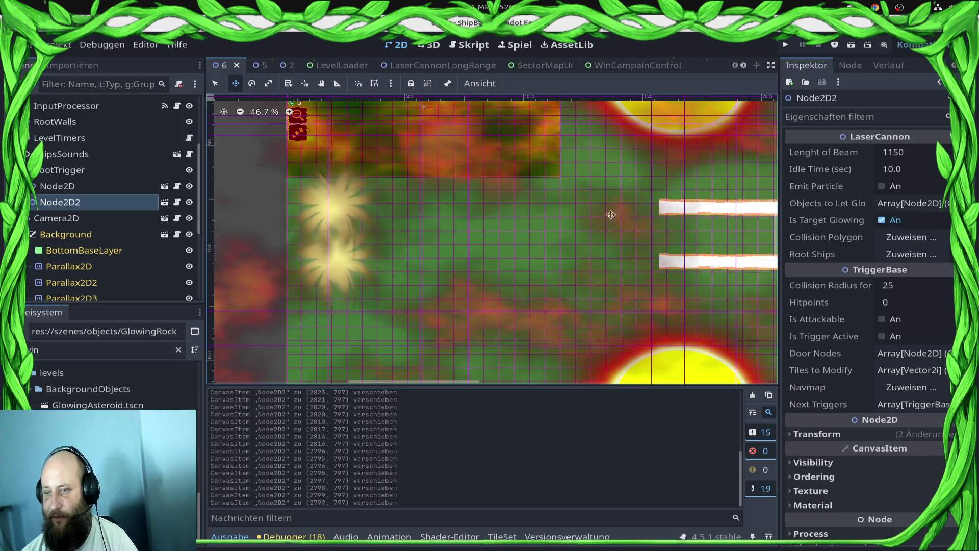
# Export the ShipBattleClient preset to GalaxyConquestOnline.aab, overwriting the old build, then close the export window.
pyautogui.click(57, 44)
pyautogui.click(85, 127)
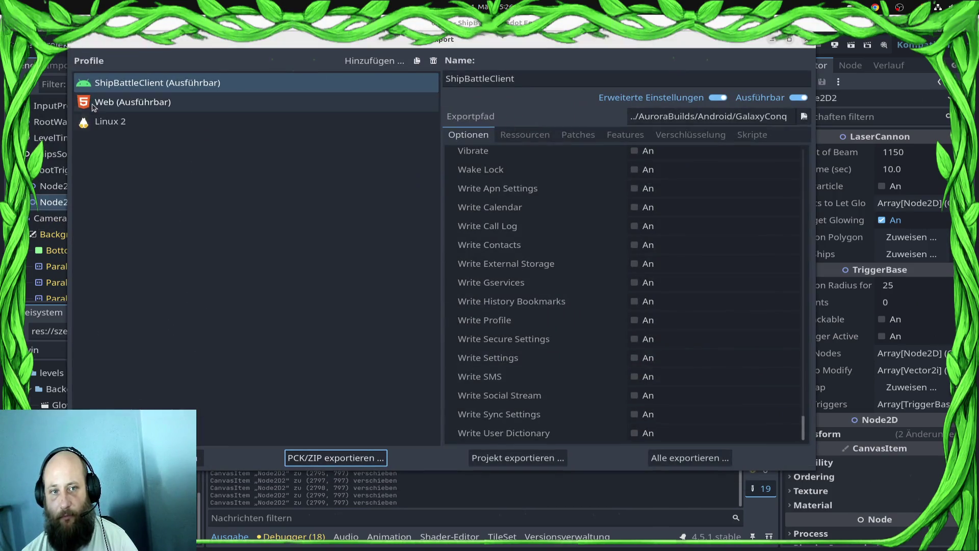
pyautogui.scroll(10, 575, 245)
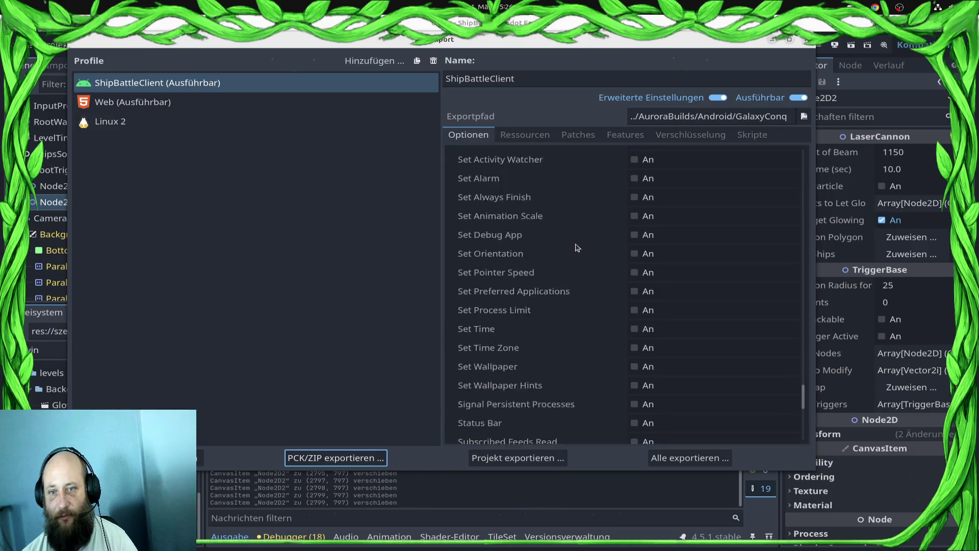
pyautogui.click(520, 462)
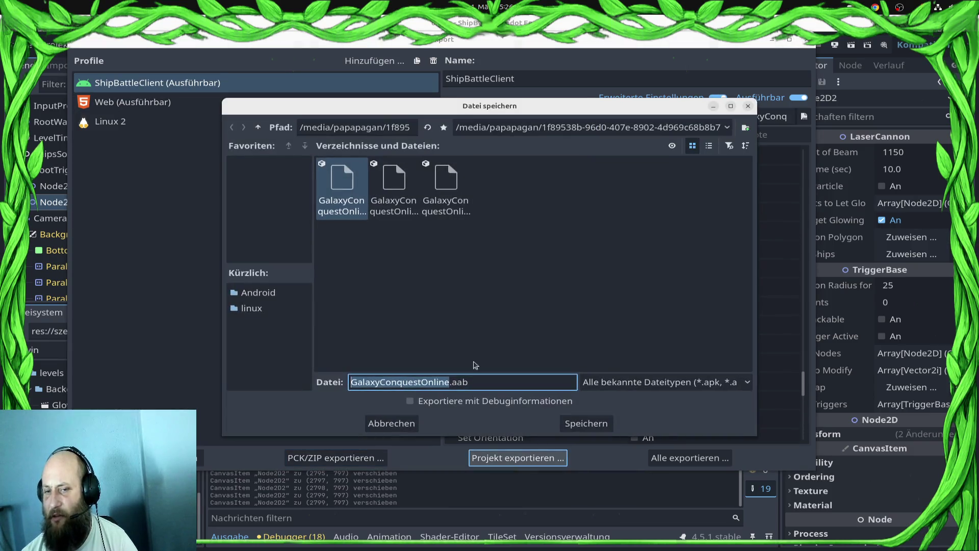
pyautogui.click(608, 424)
pyautogui.click(607, 292)
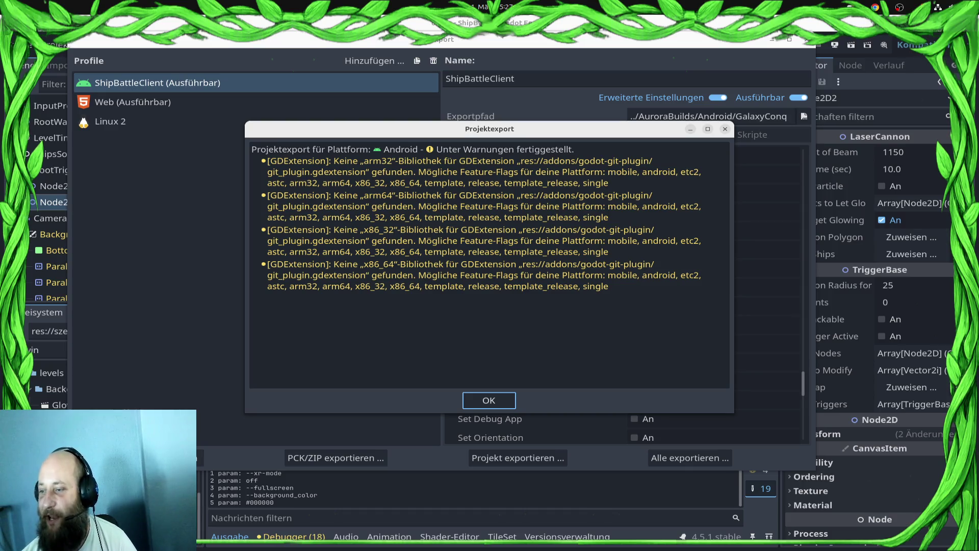
pyautogui.click(507, 399)
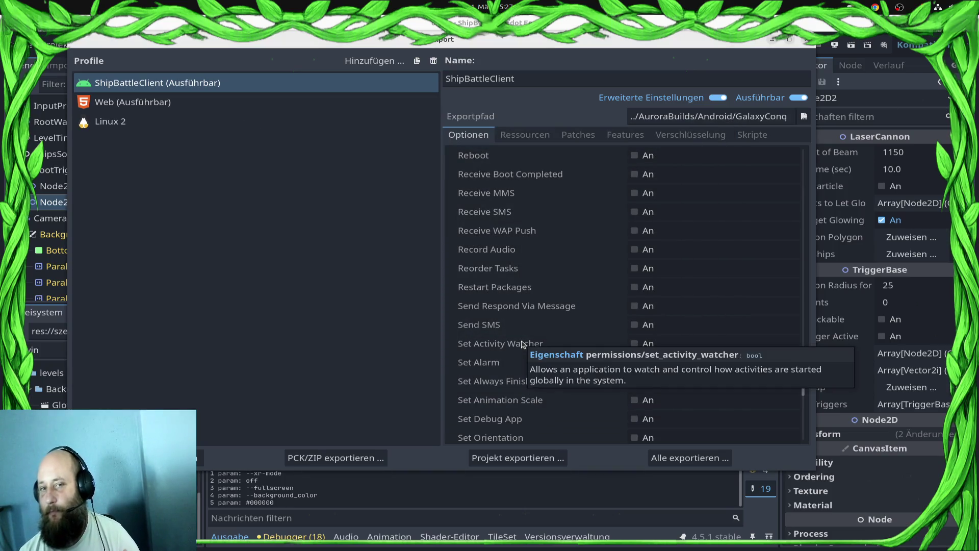
pyautogui.click(807, 42)
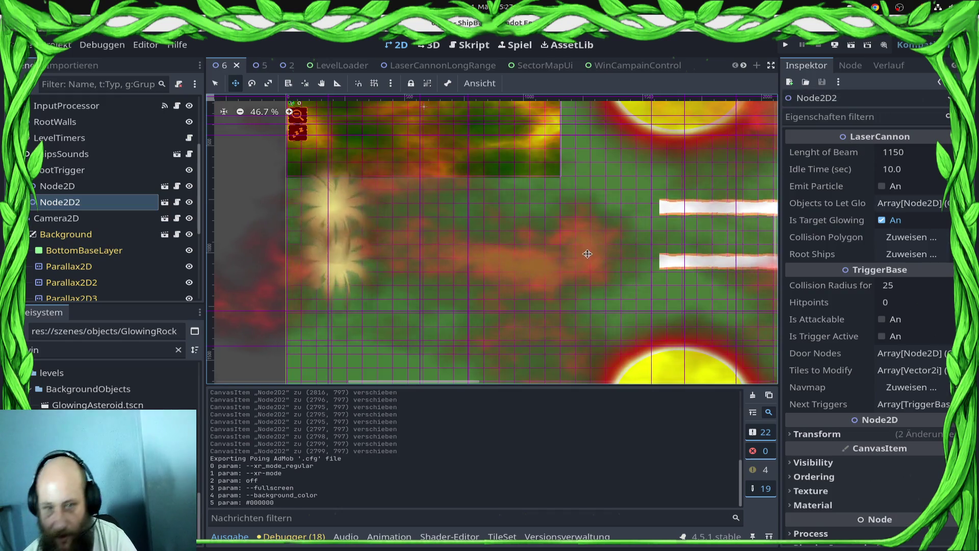
pyautogui.scroll(-4, 586, 245)
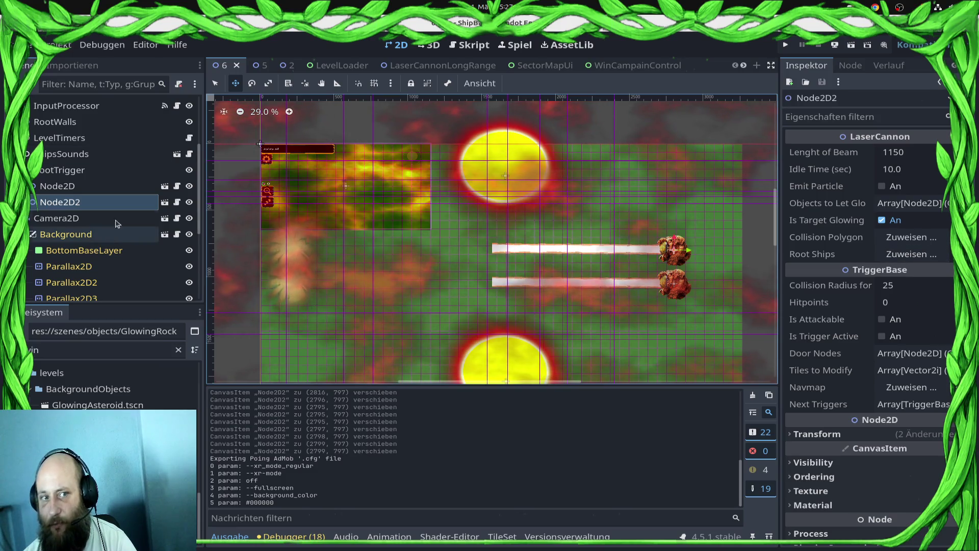
pyautogui.moveTo(121, 209)
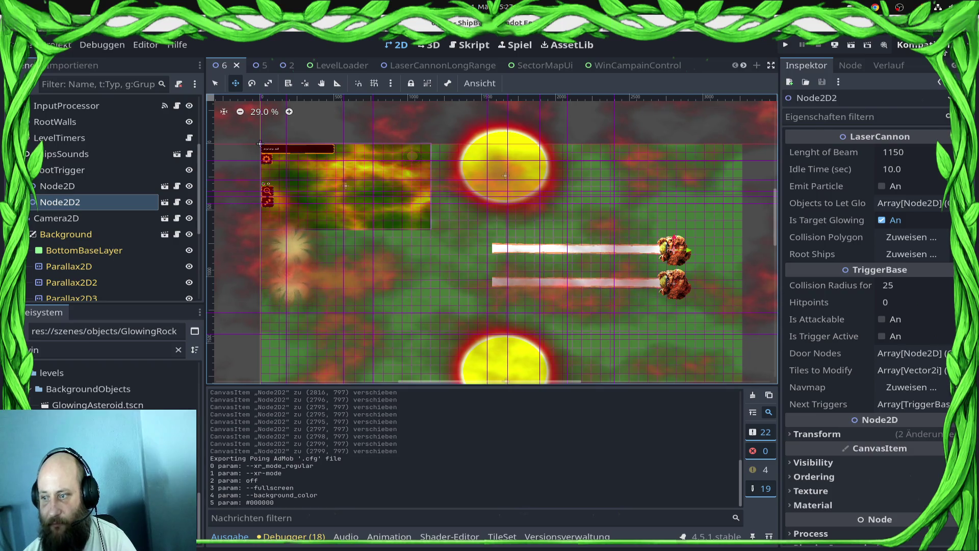
pyautogui.scroll(-3, 578, 263)
pyautogui.scroll(3, 658, 272)
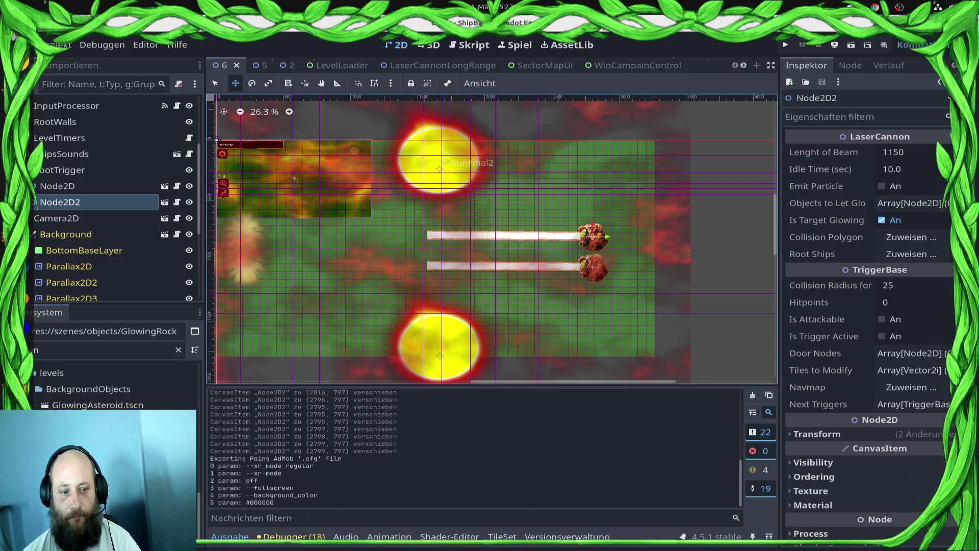
pyautogui.click(56, 45)
# Reopen the ShipBattleClient Android export settings and scroll to the Version section (code 16, name 0.9.8).
pyautogui.click(65, 54)
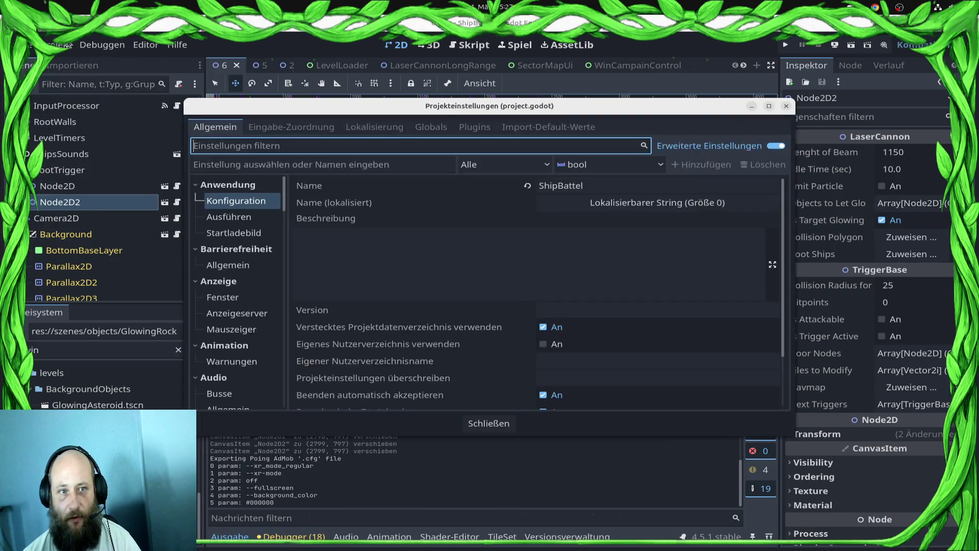
pyautogui.press('Escape')
pyautogui.click(62, 45)
pyautogui.click(96, 116)
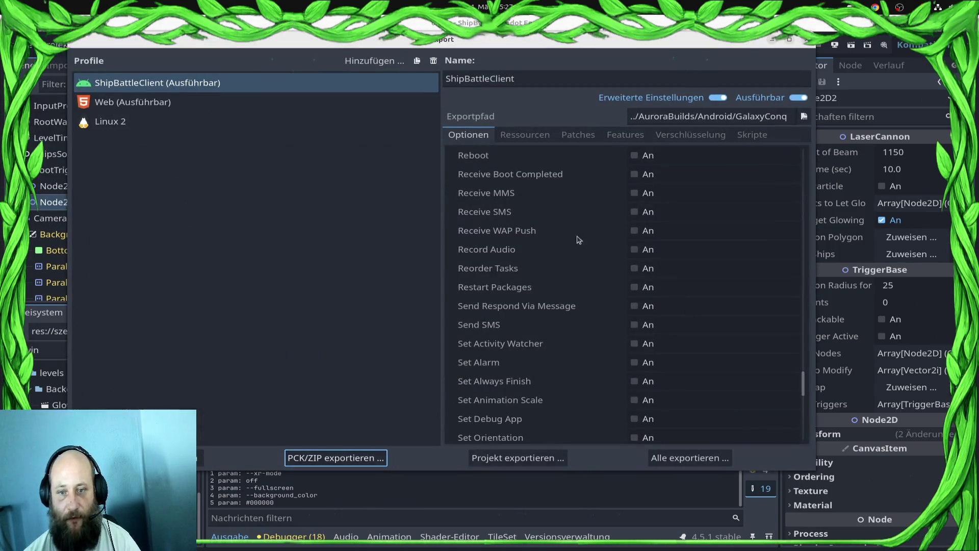
pyautogui.scroll(-3, 669, 269)
pyautogui.scroll(10, 669, 255)
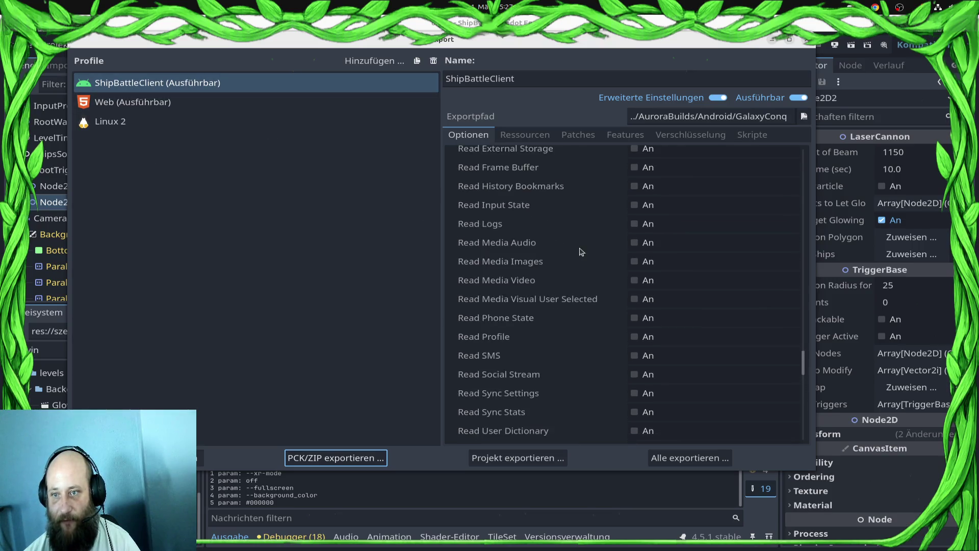
pyautogui.scroll(20, 593, 251)
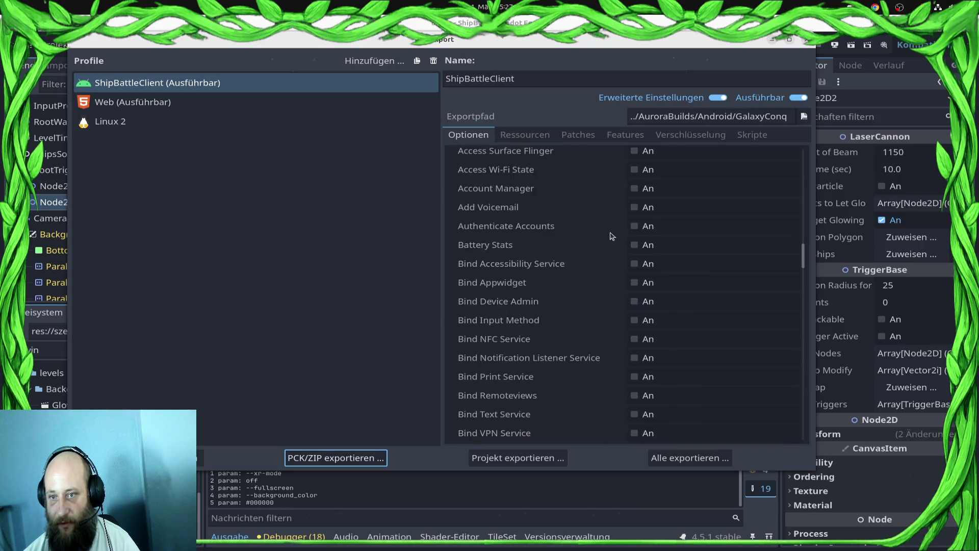
pyautogui.scroll(20, 614, 241)
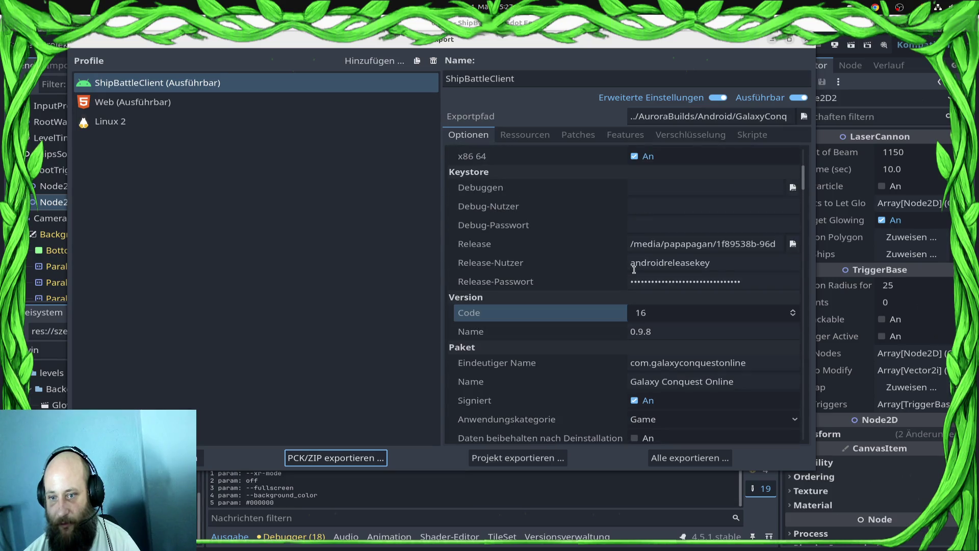
# Set the Android version code to 17 and re-export GalaxyConquestOnline.aab over the previous build.
pyautogui.click(689, 315)
pyautogui.write('17')
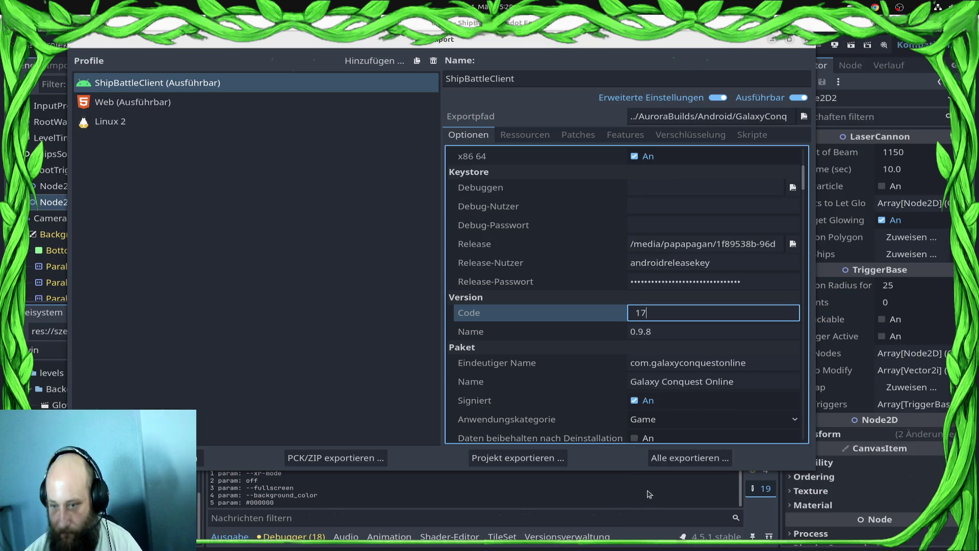
pyautogui.click(553, 461)
pyautogui.click(599, 425)
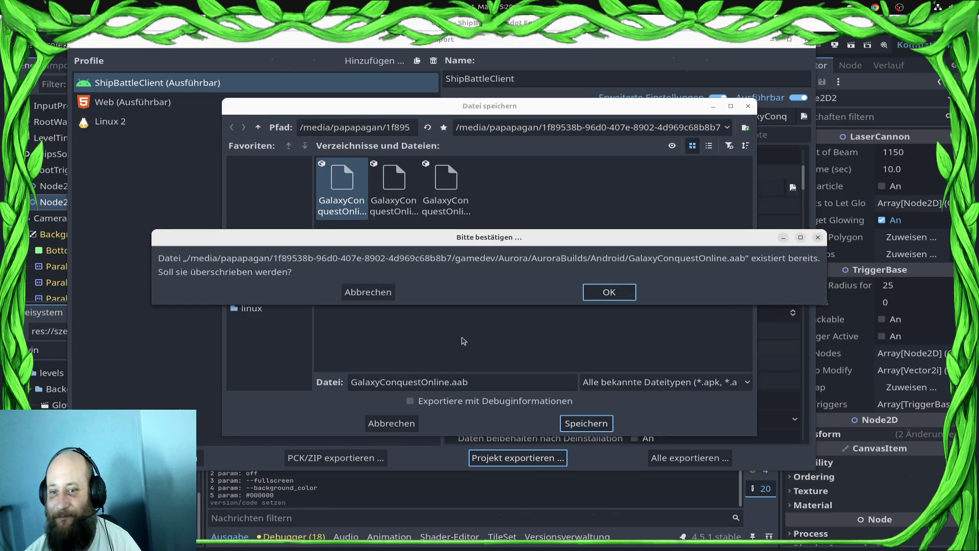
pyautogui.click(605, 288)
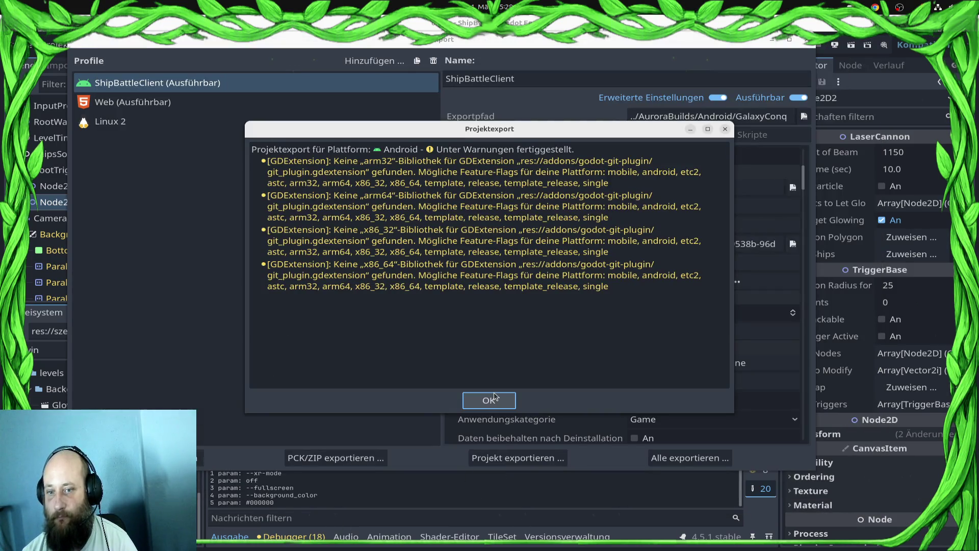
pyautogui.click(489, 401)
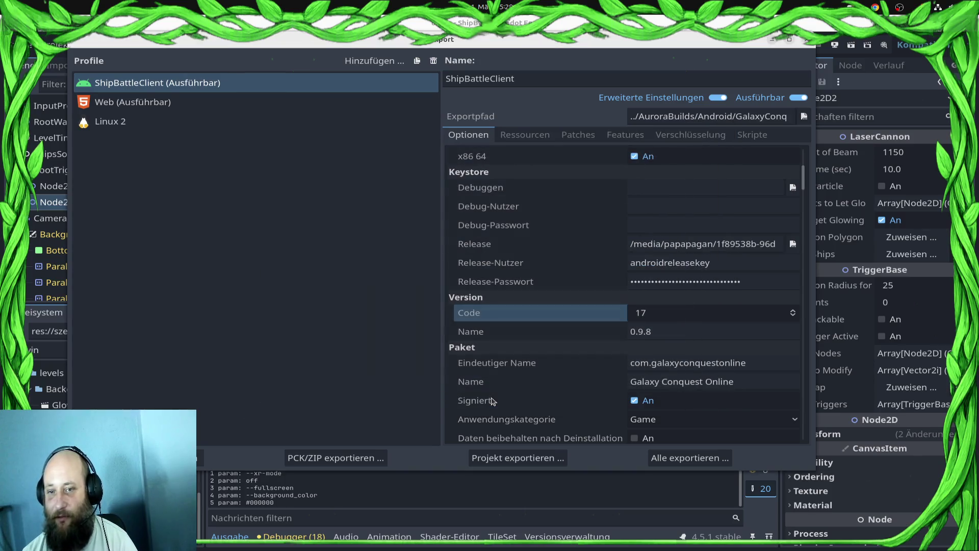
pyautogui.moveTo(600, 55); pyautogui.dragTo(576, 70)
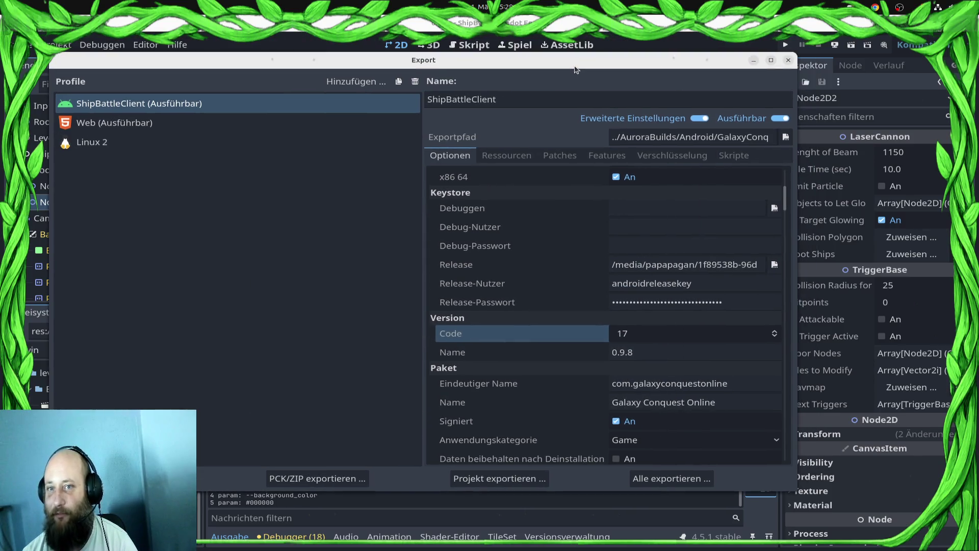
# Close the export window, check Play Console in Chrome, then return to the Godot editor.
pyautogui.click(788, 60)
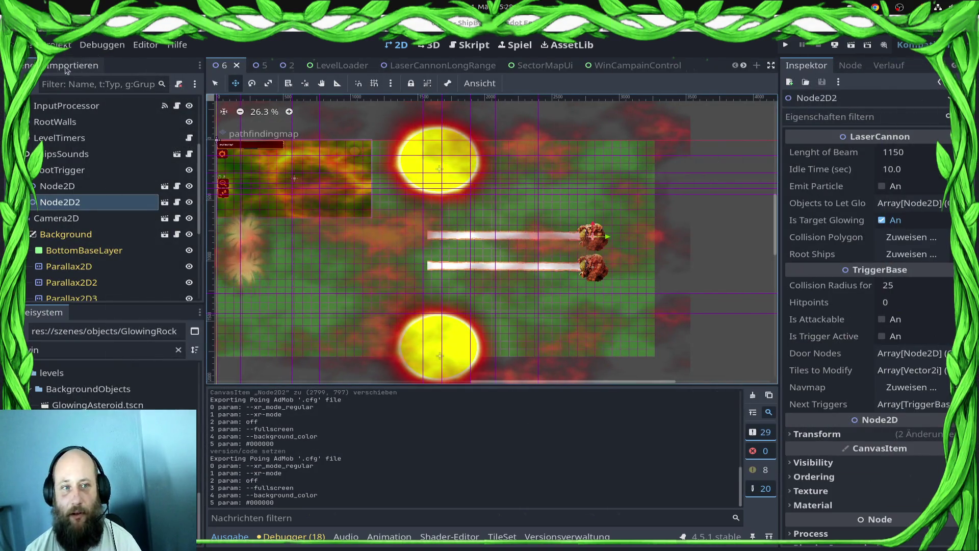
pyautogui.hotkey('alt', 'Tab')
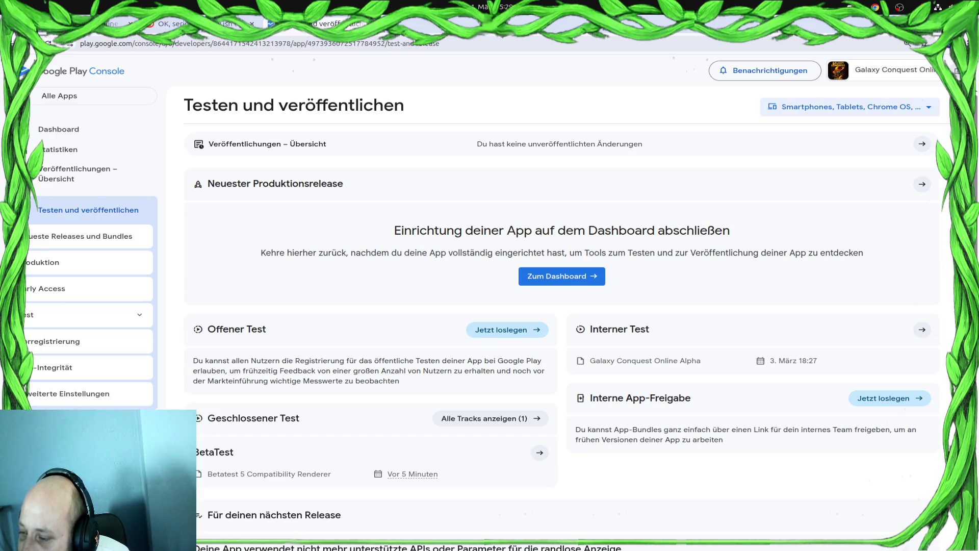
pyautogui.press('super')
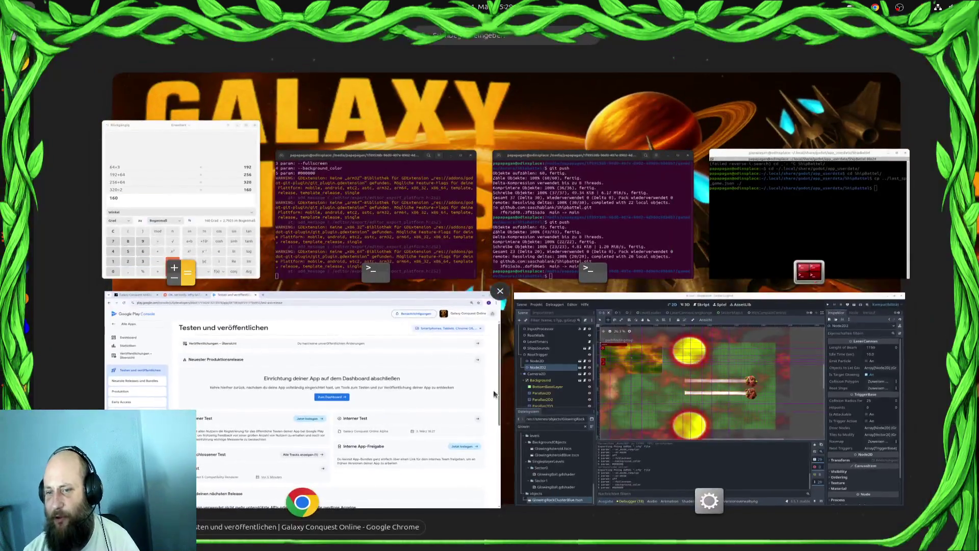
pyautogui.click(611, 347)
pyautogui.click(102, 45)
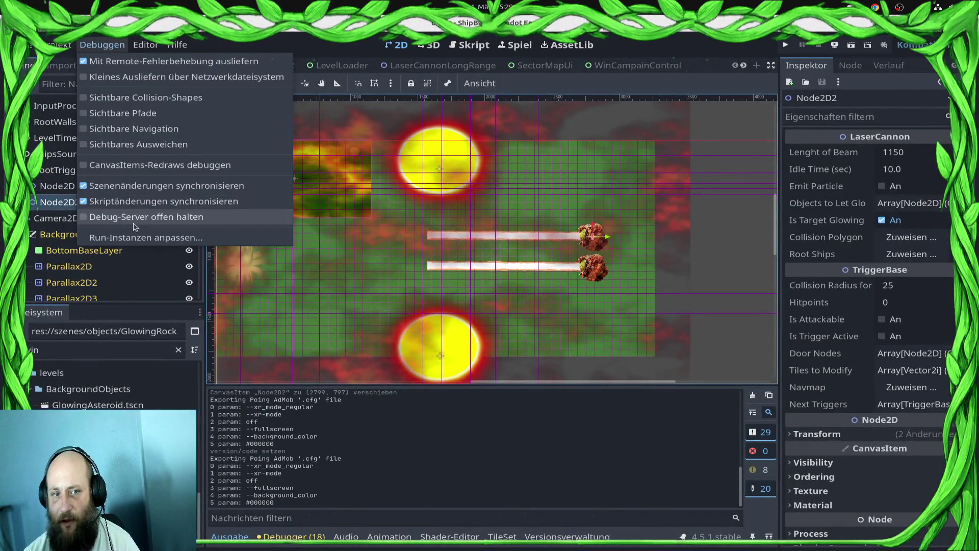
# Run the game maximized, skip the tutorial, take the −4 Ship Health / 12 Ship Speed bonus, then stop.
pyautogui.click(132, 238)
pyautogui.click(787, 128)
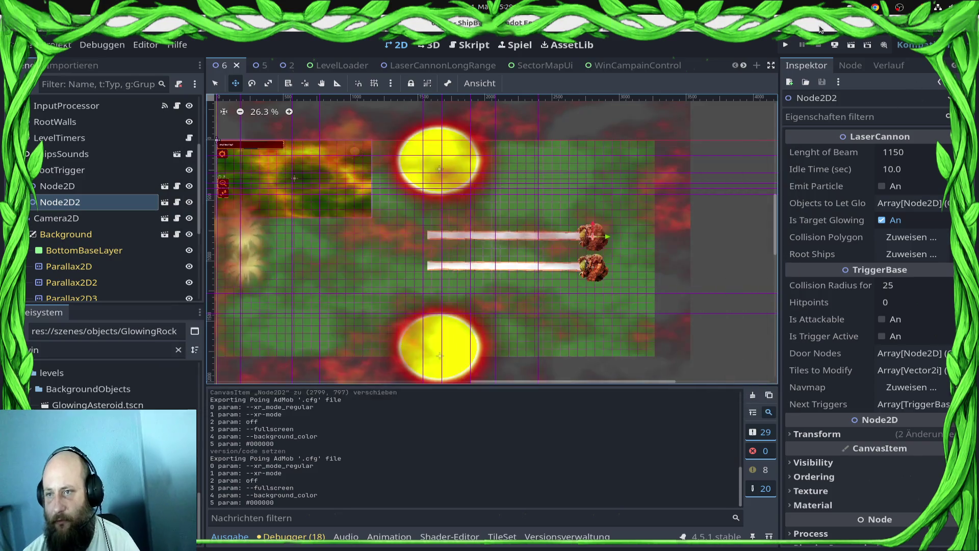
pyautogui.click(787, 45)
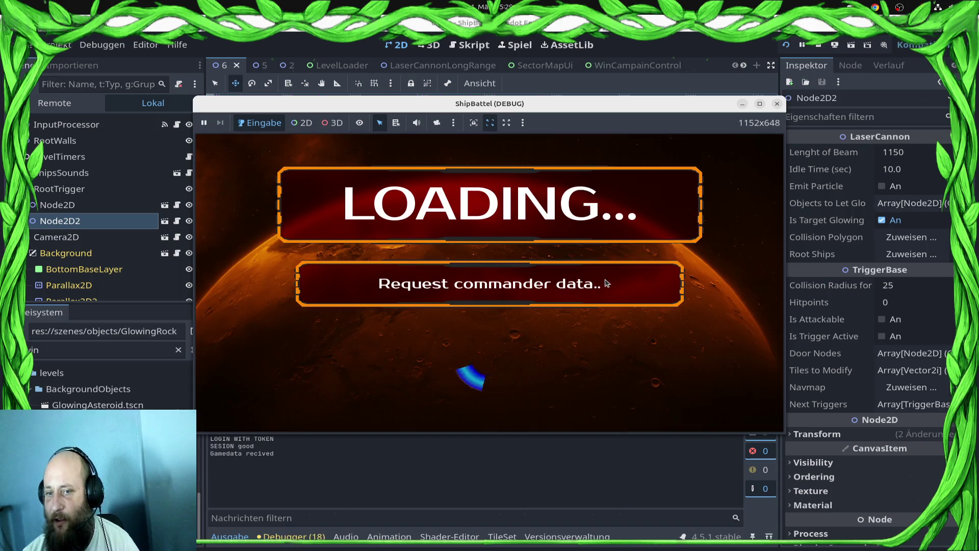
pyautogui.click(760, 104)
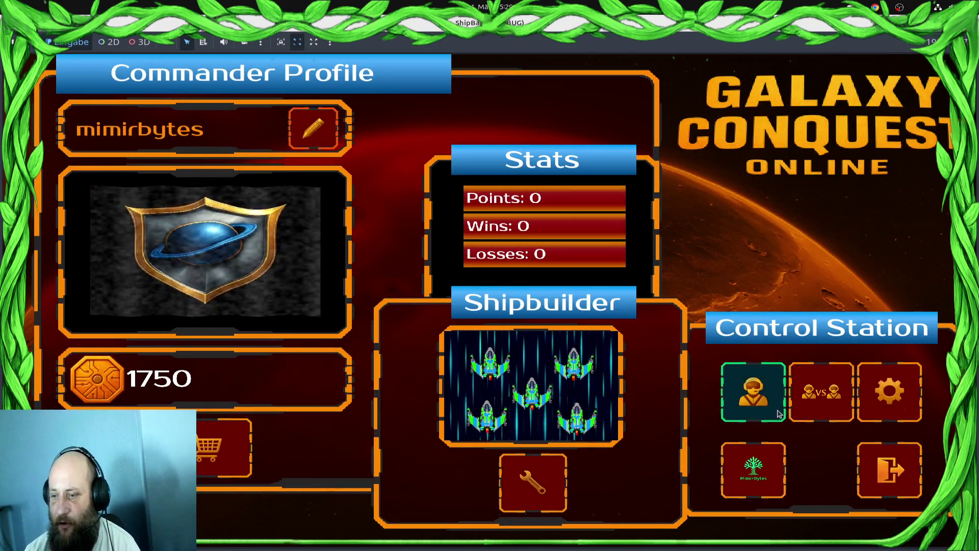
pyautogui.click(770, 409)
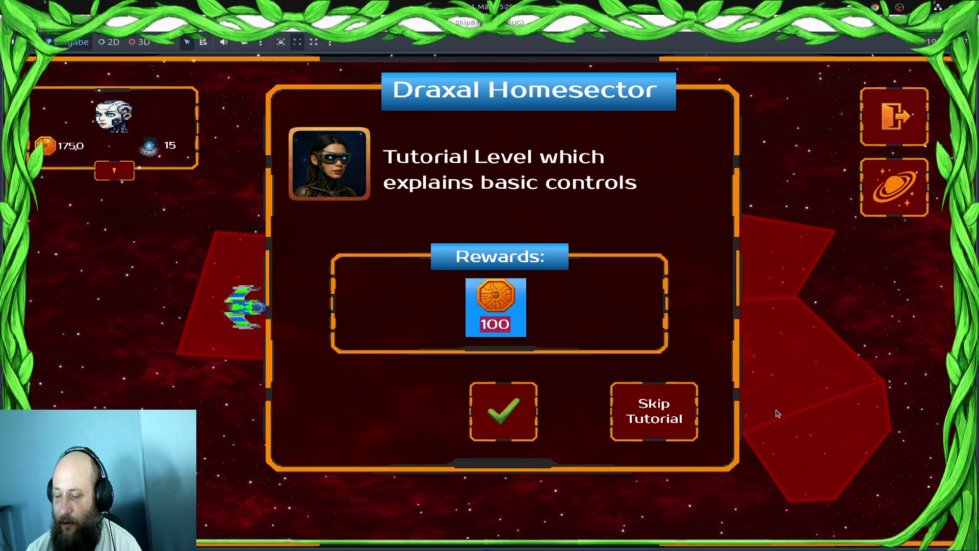
pyautogui.click(671, 421)
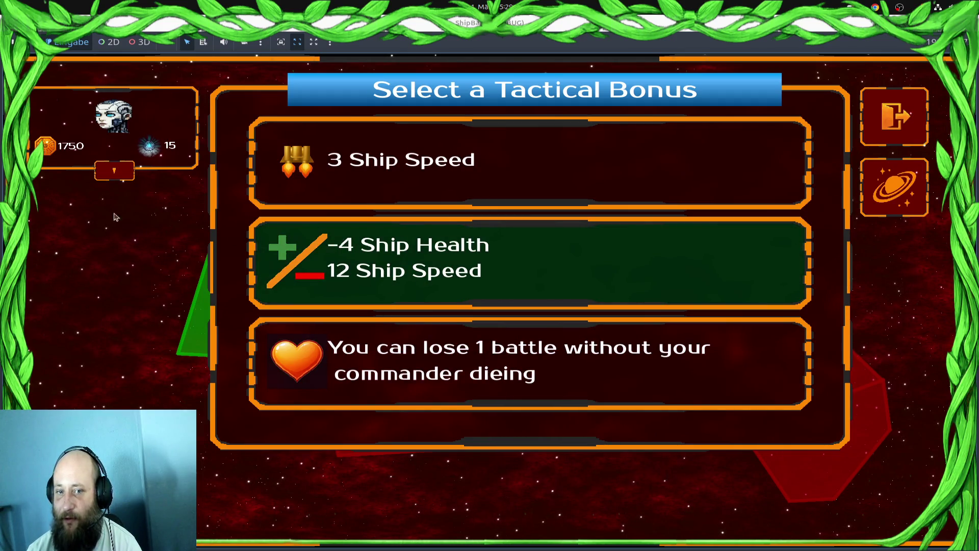
pyautogui.click(120, 173)
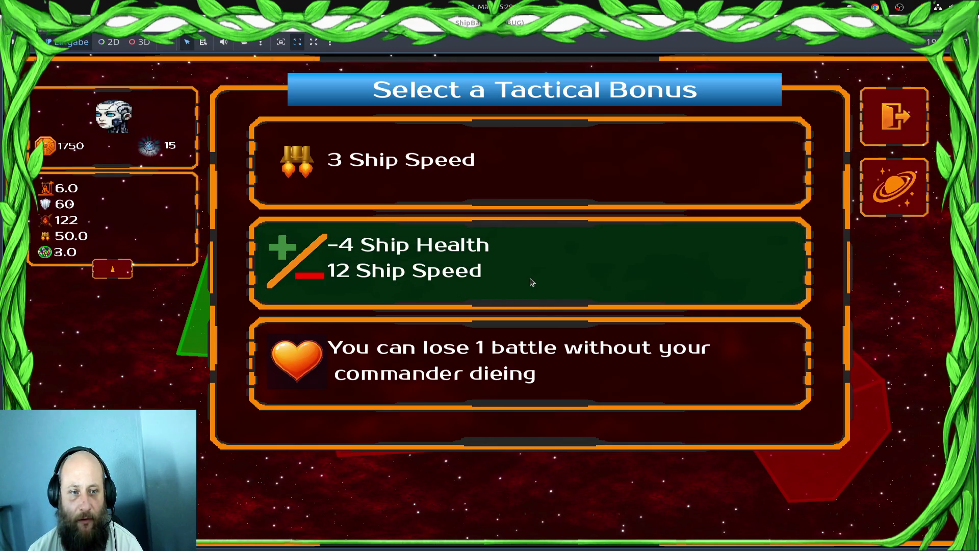
pyautogui.click(462, 278)
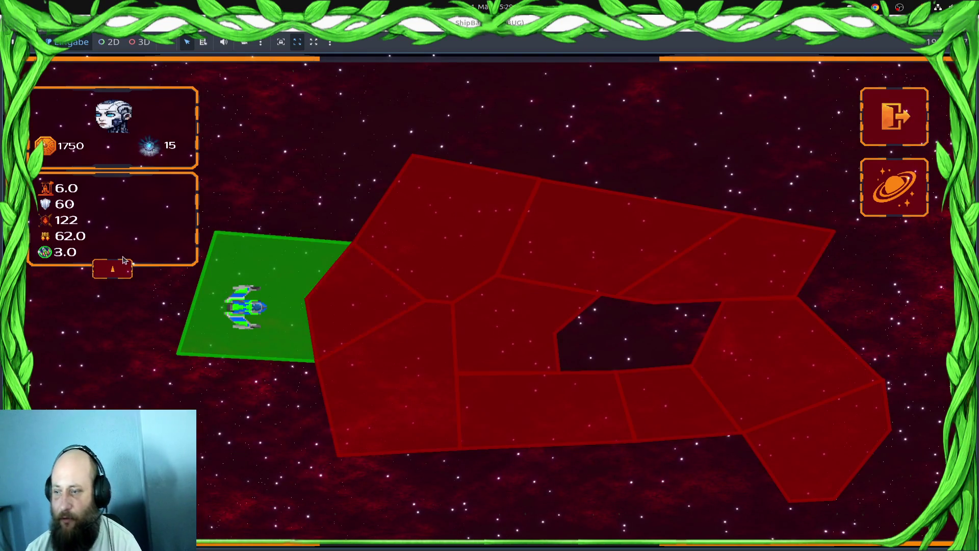
pyautogui.press('F8')
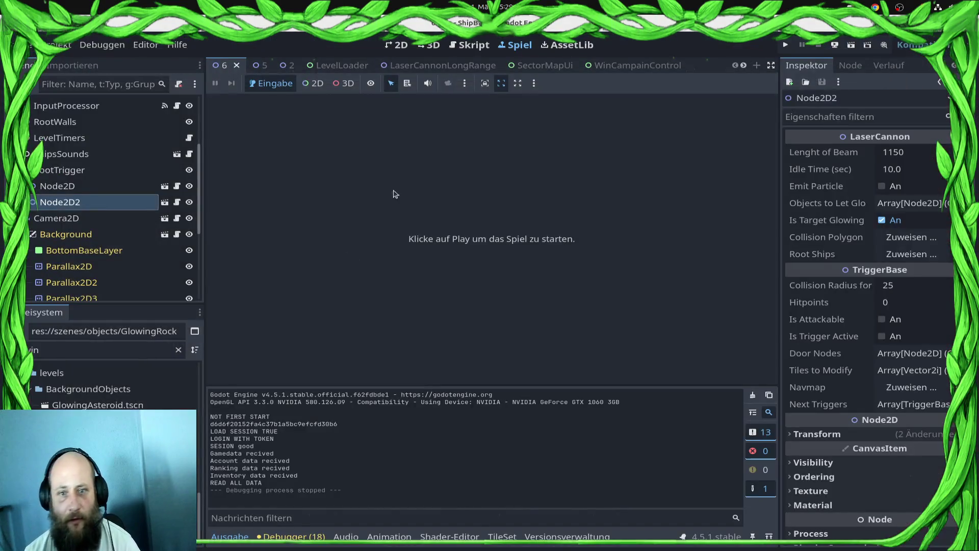
# Filter the FileSystem dock for BoniRow and open res://src/ui/BoniRow.gd at its bonus code.
pyautogui.click(147, 343)
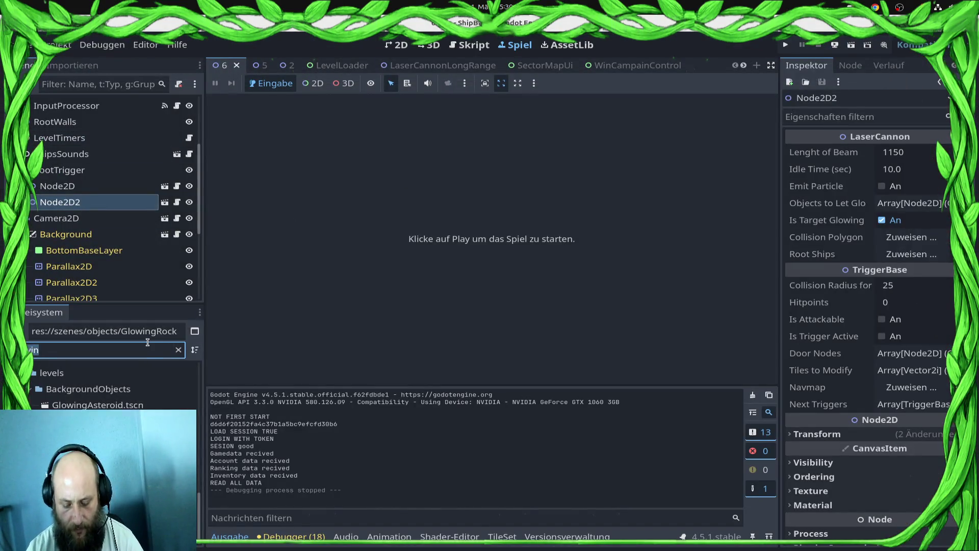
pyautogui.write('oRow')
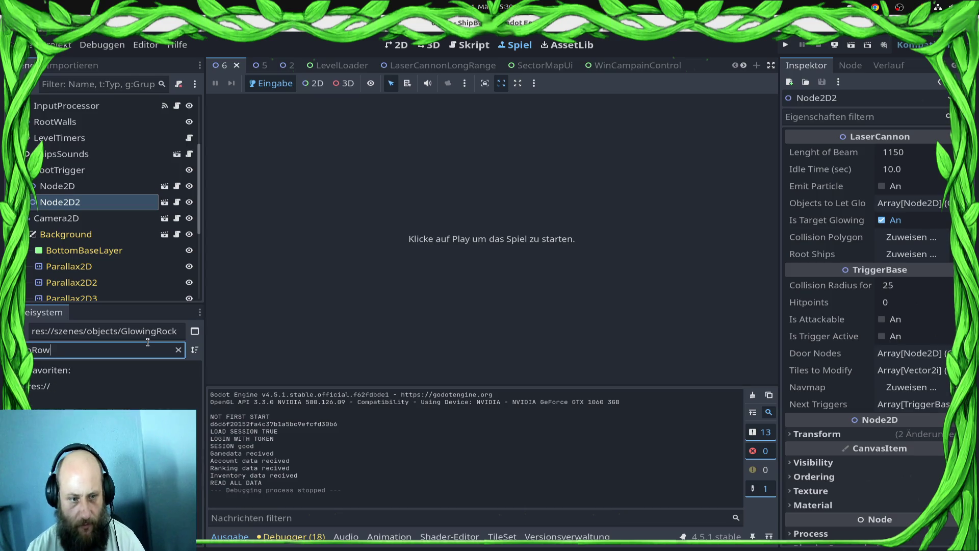
pyautogui.press('BackSpace')
pyautogui.press('BackSpace')
pyautogui.press('BackSpace')
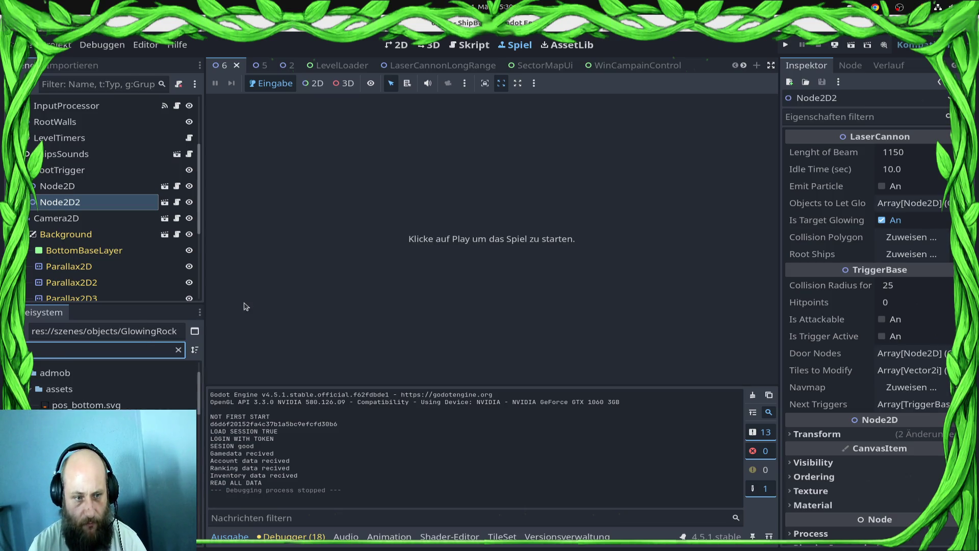
pyautogui.doubleClick(102, 459)
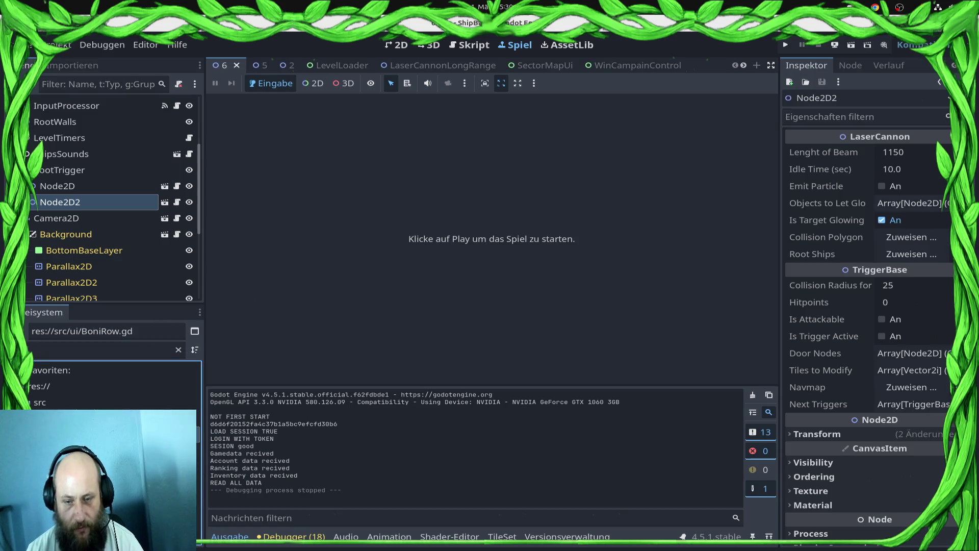
pyautogui.scroll(-4, 482, 222)
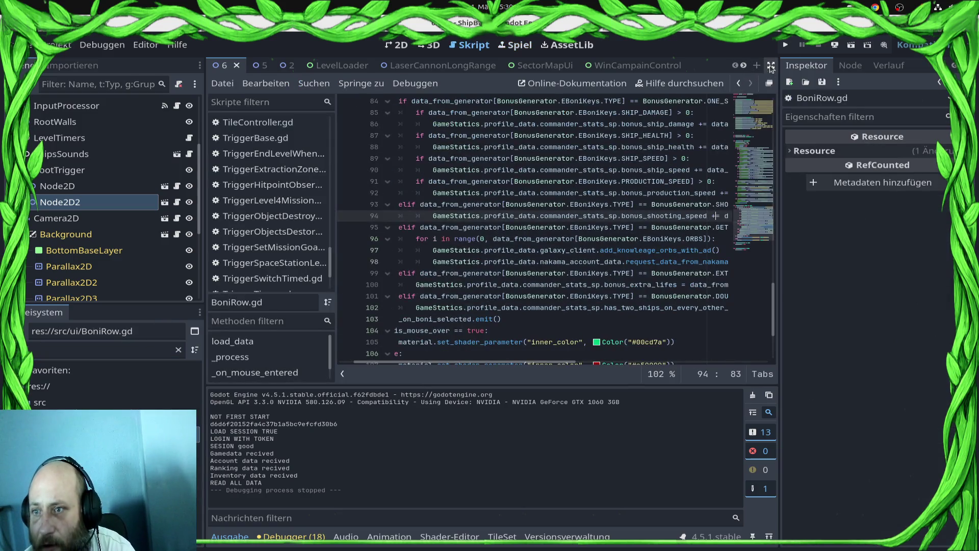
pyautogui.click(770, 65)
pyautogui.scroll(2, 695, 218)
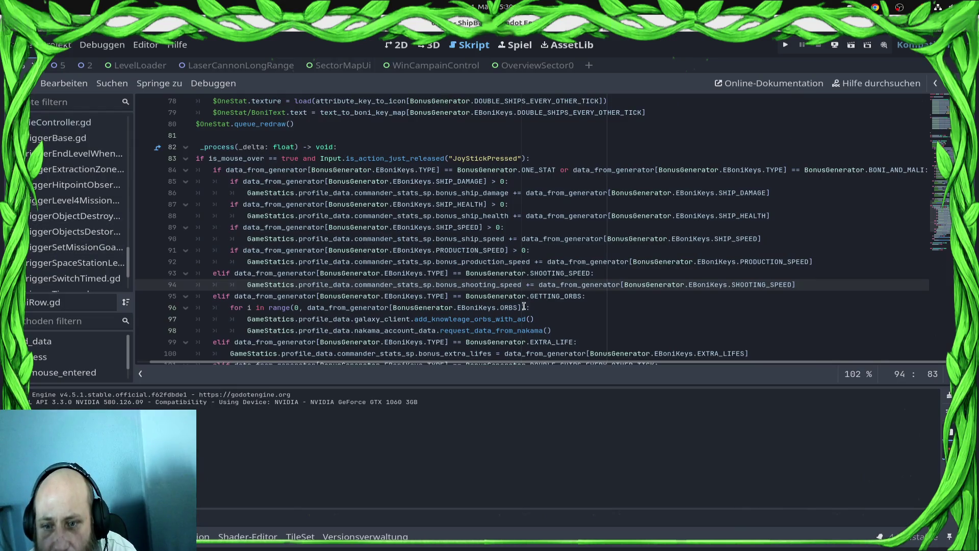
pyautogui.click(508, 309)
pyautogui.scroll(-3, 509, 310)
pyautogui.scroll(2, 508, 310)
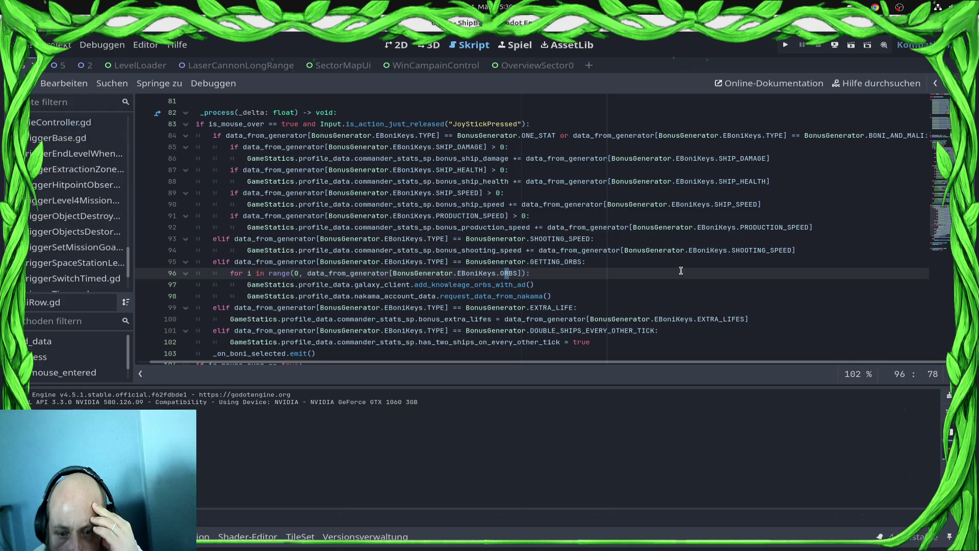
pyautogui.scroll(-2, 678, 264)
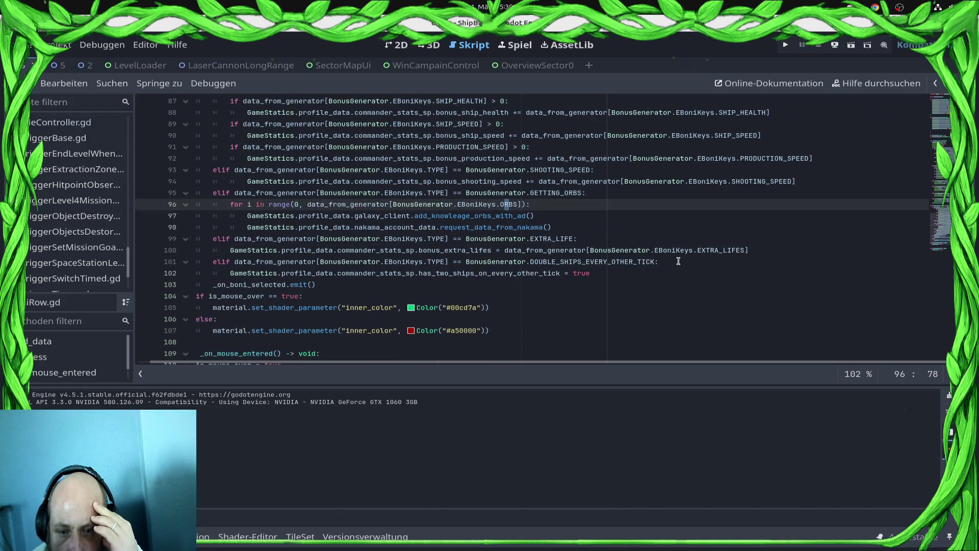
pyautogui.scroll(10, 679, 261)
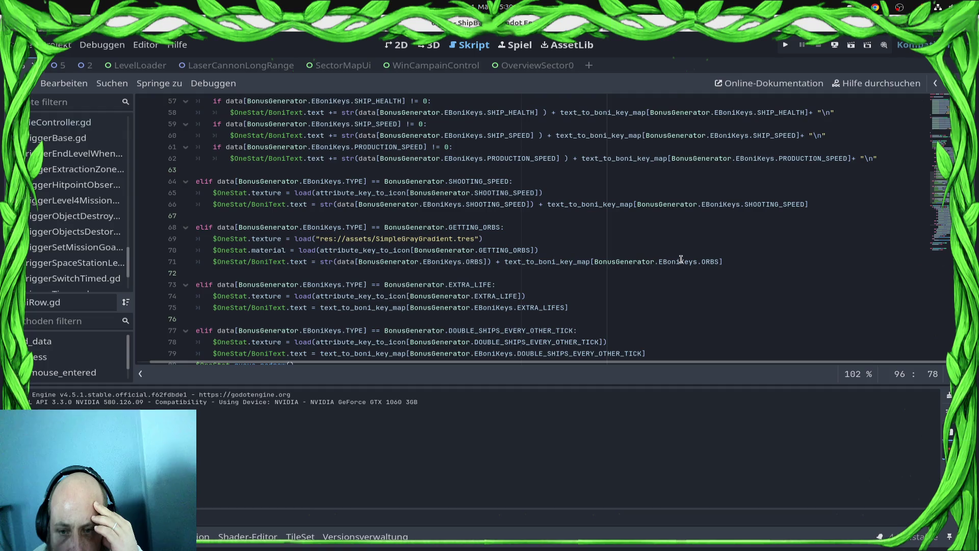
pyautogui.scroll(3, 663, 245)
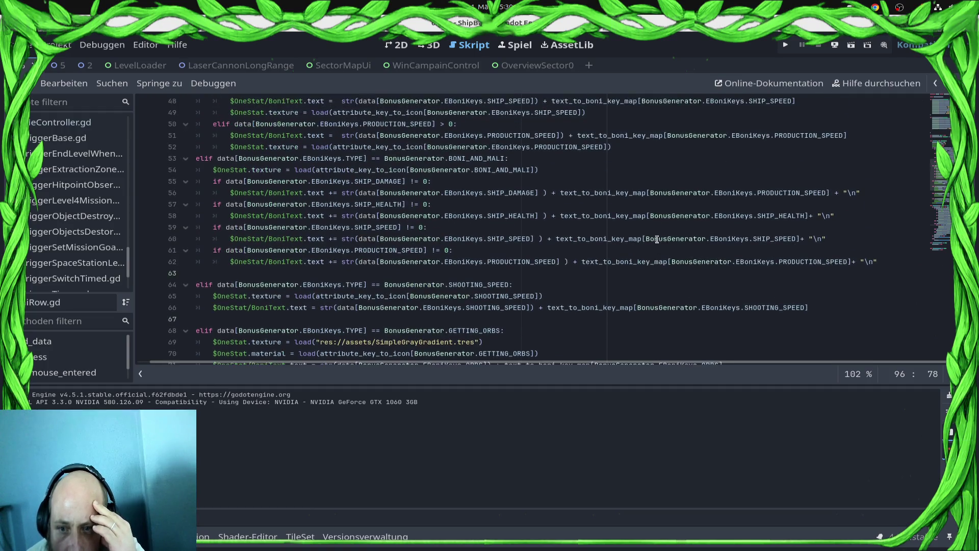
pyautogui.scroll(3, 666, 276)
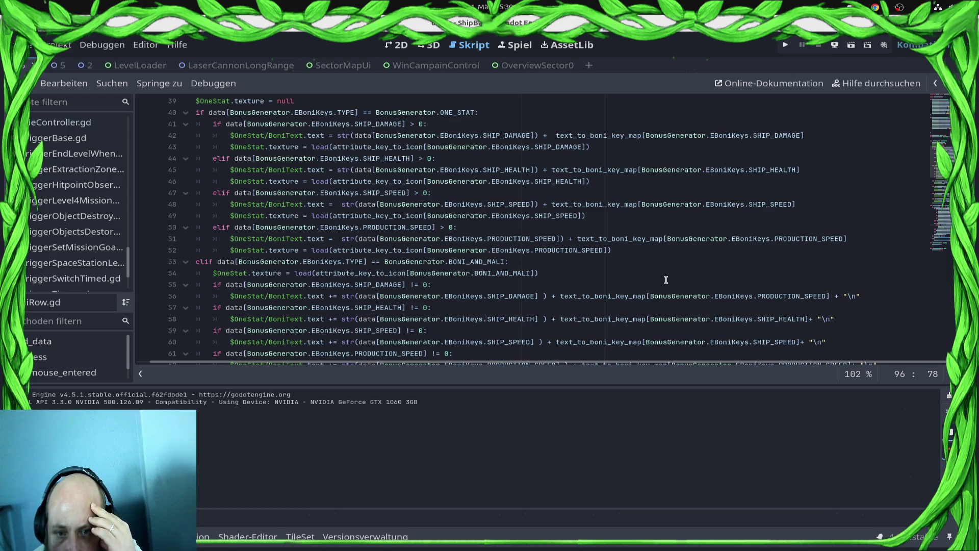
pyautogui.scroll(2, 667, 278)
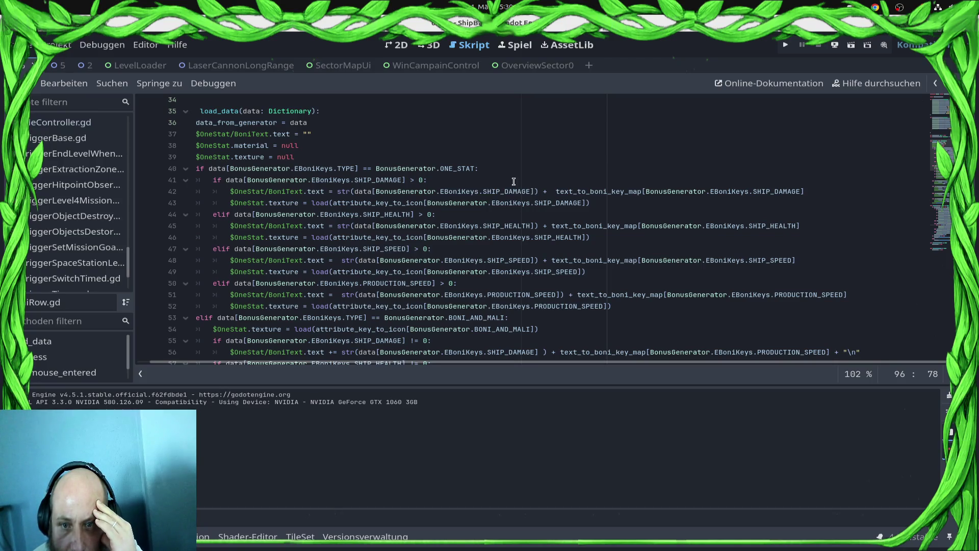
pyautogui.scroll(-2, 460, 163)
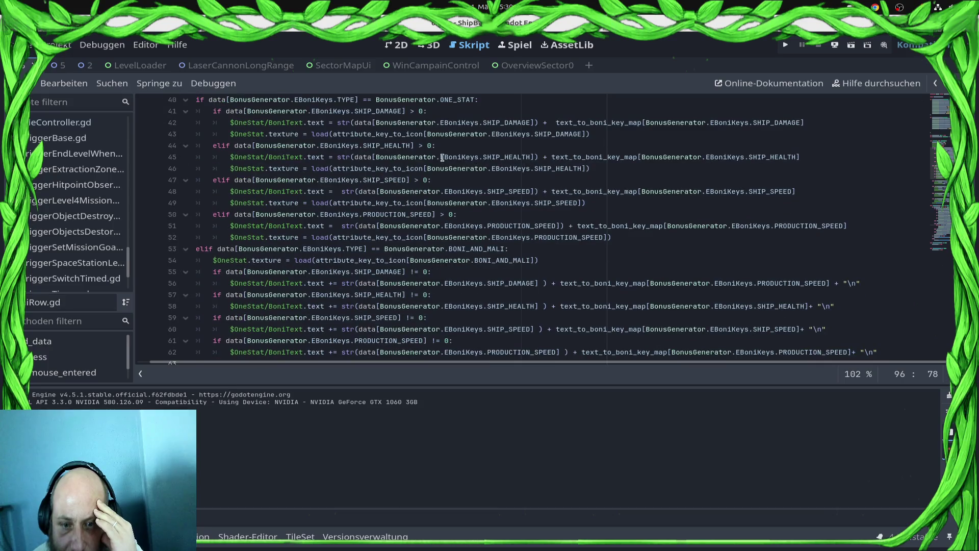
pyautogui.doubleClick(458, 248)
pyautogui.scroll(-2, 531, 301)
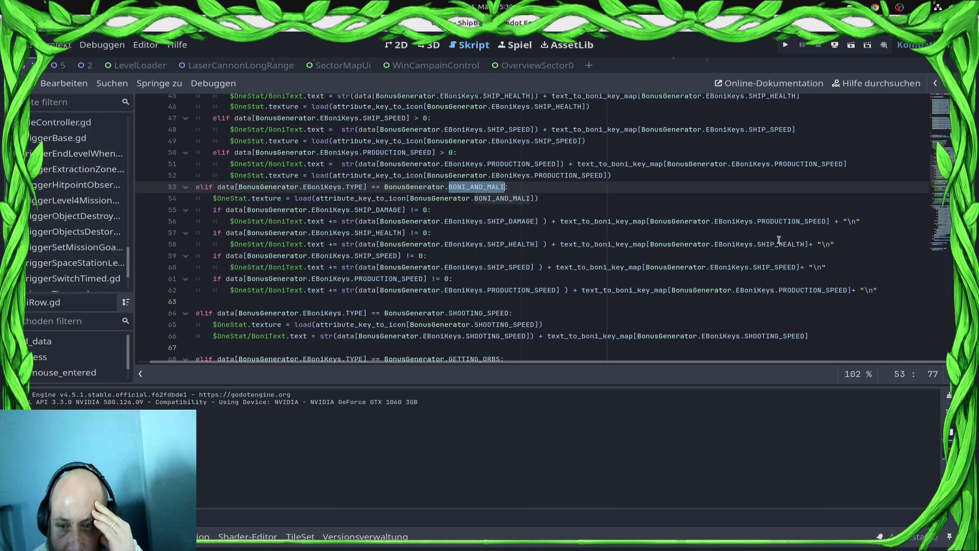
pyautogui.scroll(-3, 578, 243)
pyautogui.scroll(-6, 415, 258)
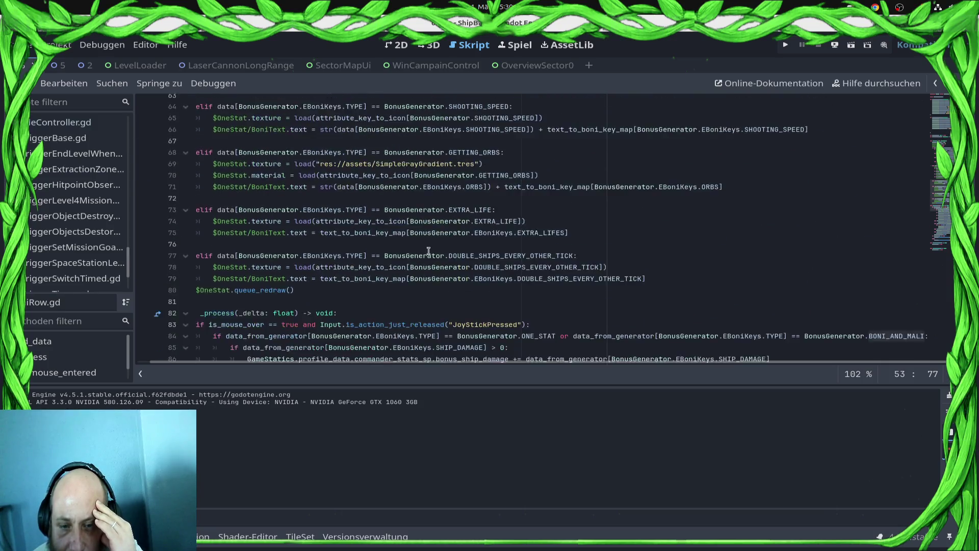
pyautogui.scroll(-2, 245, 189)
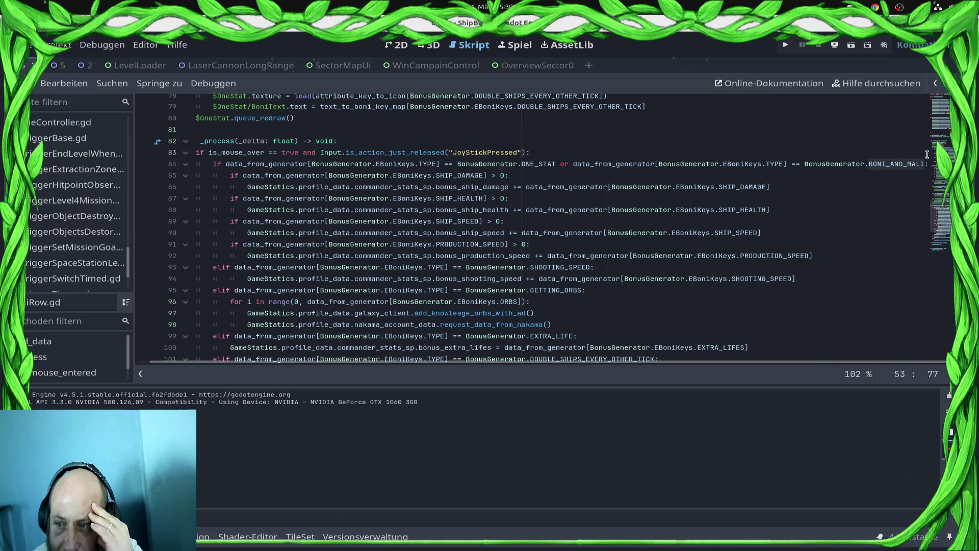
pyautogui.doubleClick(907, 162)
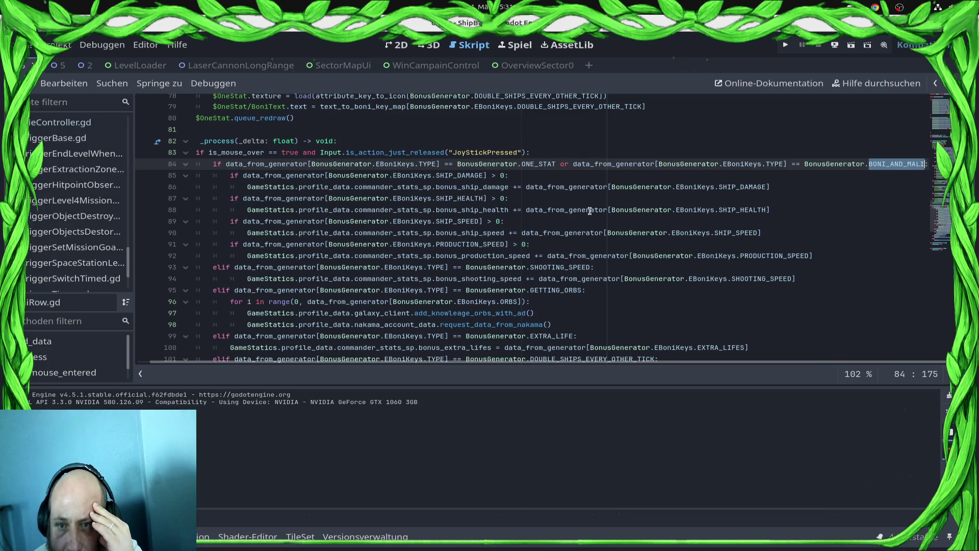
pyautogui.scroll(5, 592, 214)
pyautogui.scroll(4, 576, 222)
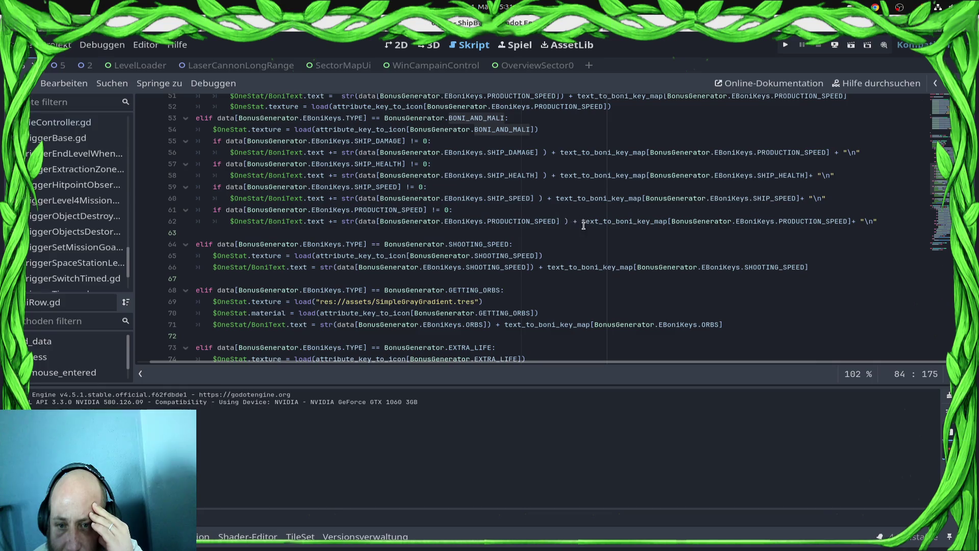
pyautogui.scroll(3, 531, 240)
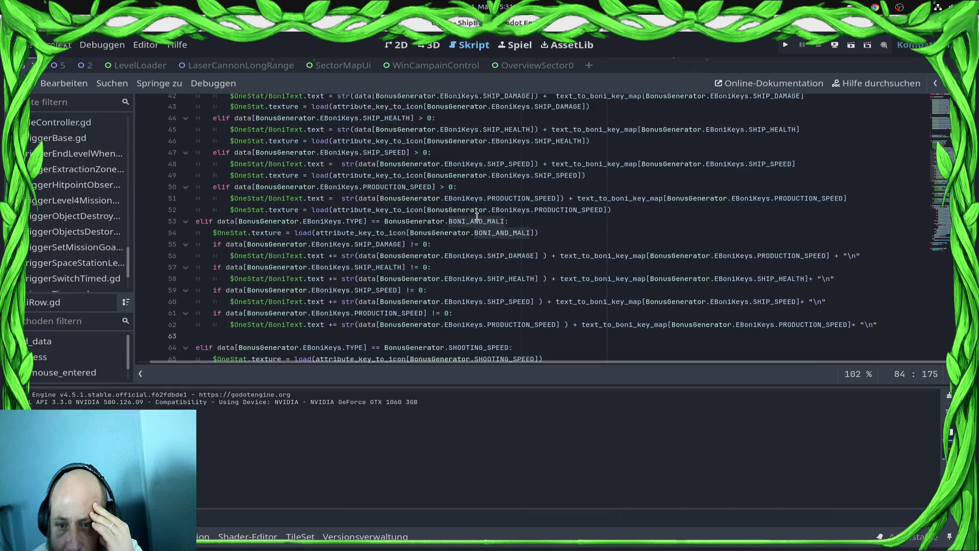
pyautogui.moveTo(213, 233)
pyautogui.mouseDown()
pyautogui.moveTo(474, 234)
pyautogui.moveTo(517, 244)
pyautogui.moveTo(569, 230)
pyautogui.mouseUp()
pyautogui.click(570, 232)
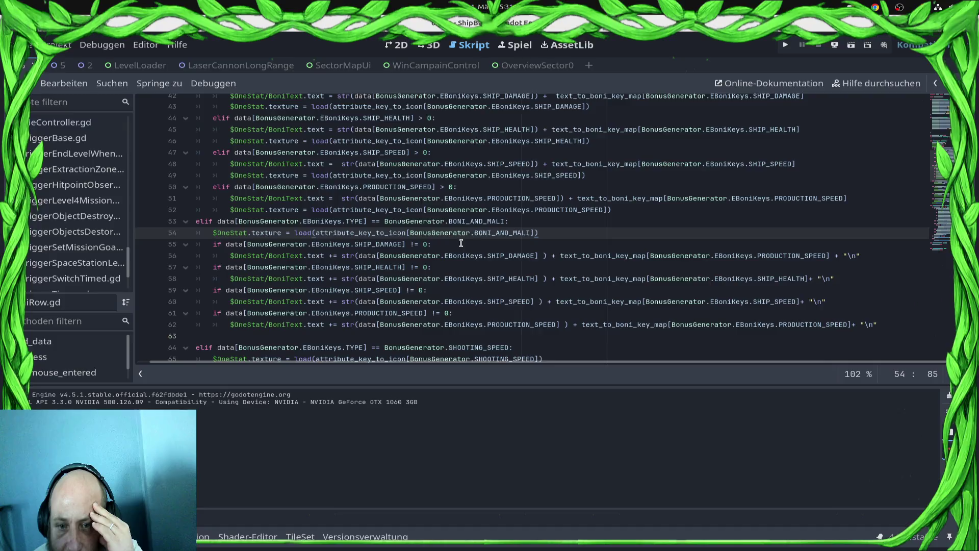
pyautogui.scroll(-10, 482, 288)
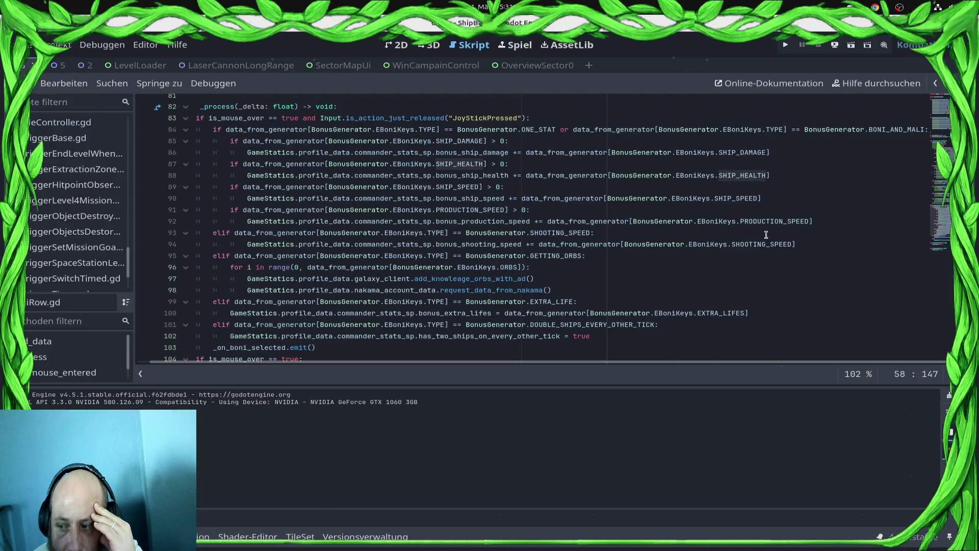
pyautogui.scroll(7, 725, 252)
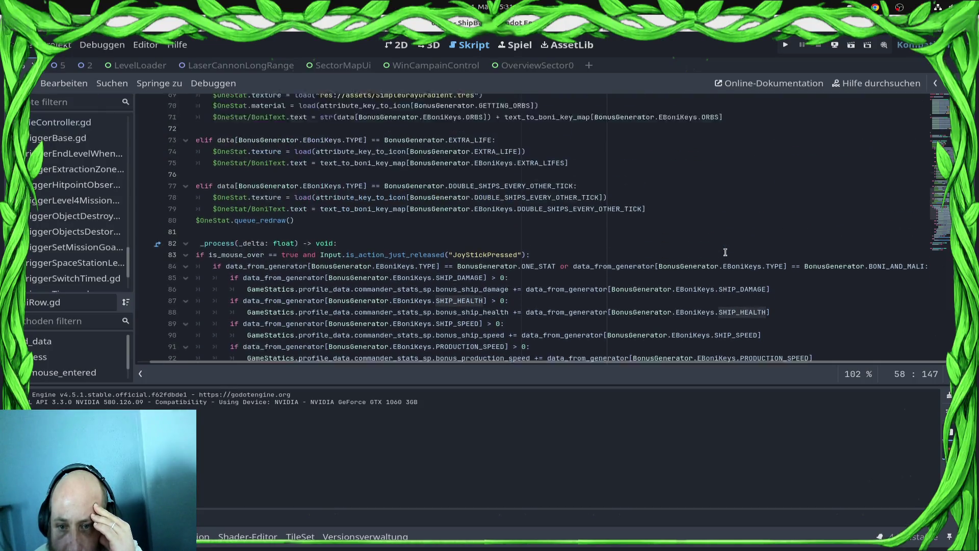
pyautogui.scroll(2, 726, 249)
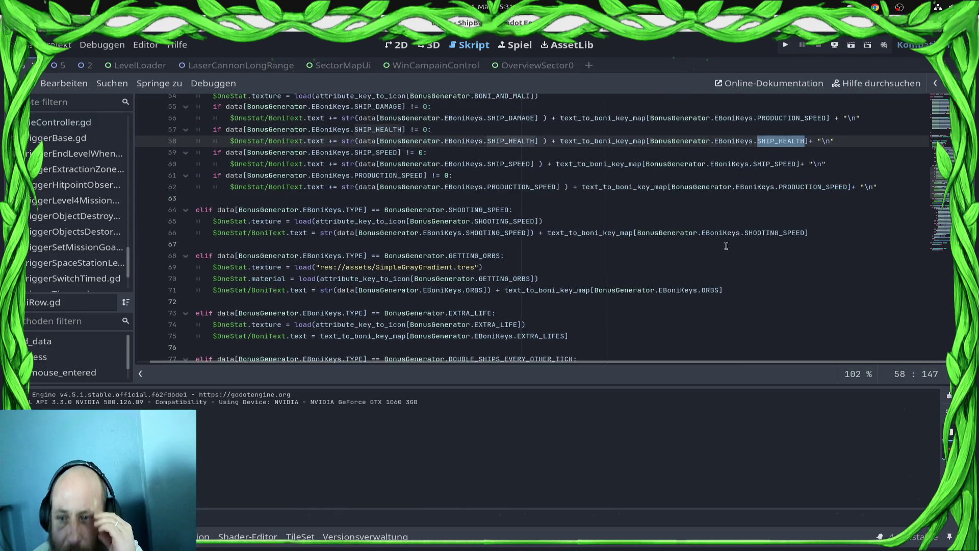
pyautogui.scroll(2, 804, 266)
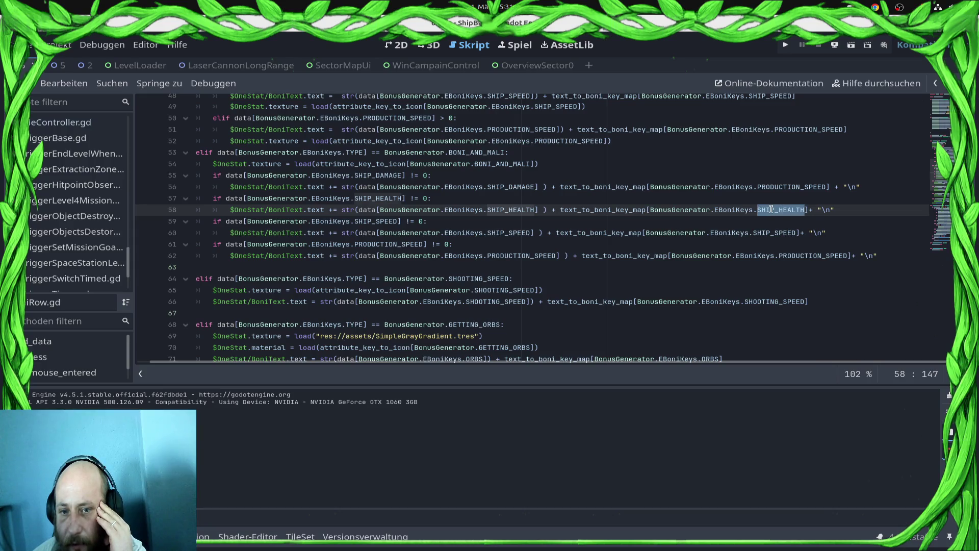
pyautogui.doubleClick(777, 233)
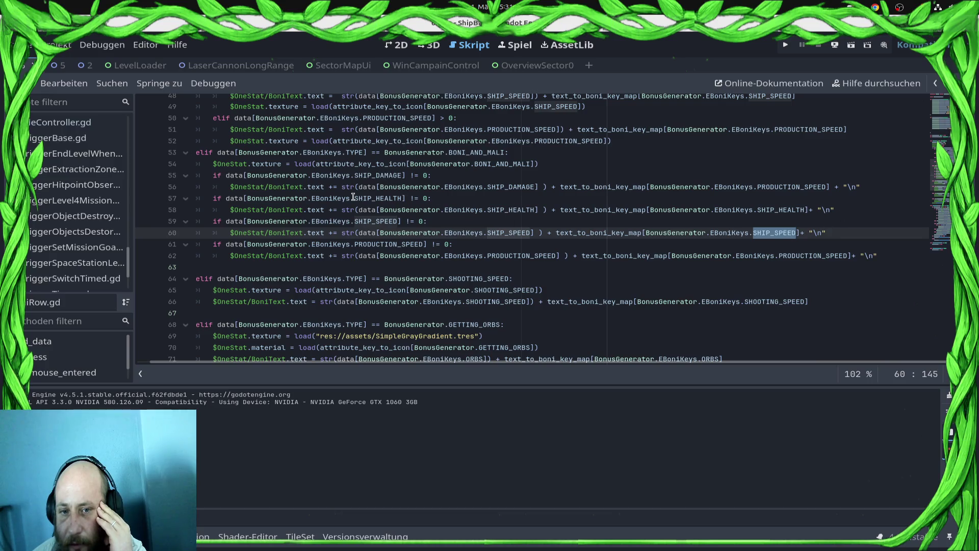
pyautogui.scroll(-9, 410, 243)
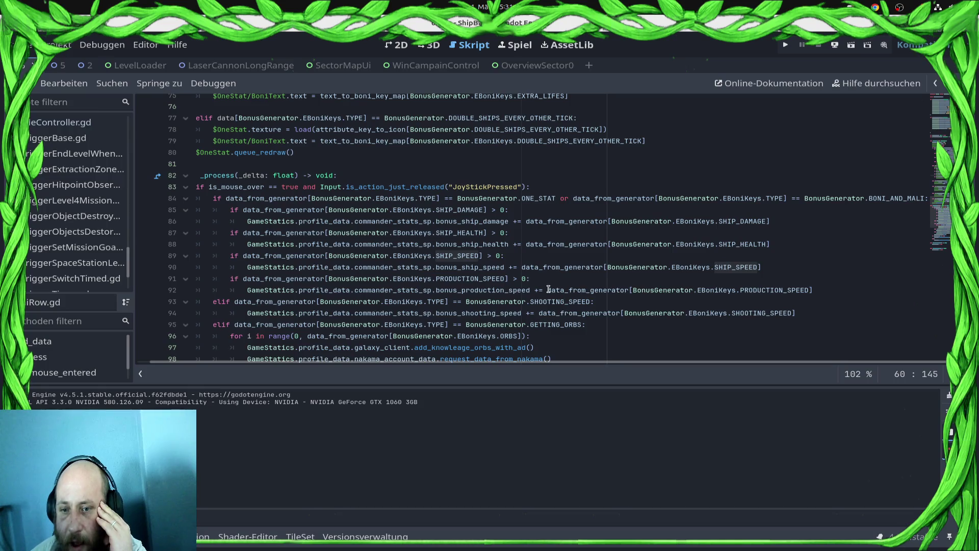
pyautogui.click(523, 278)
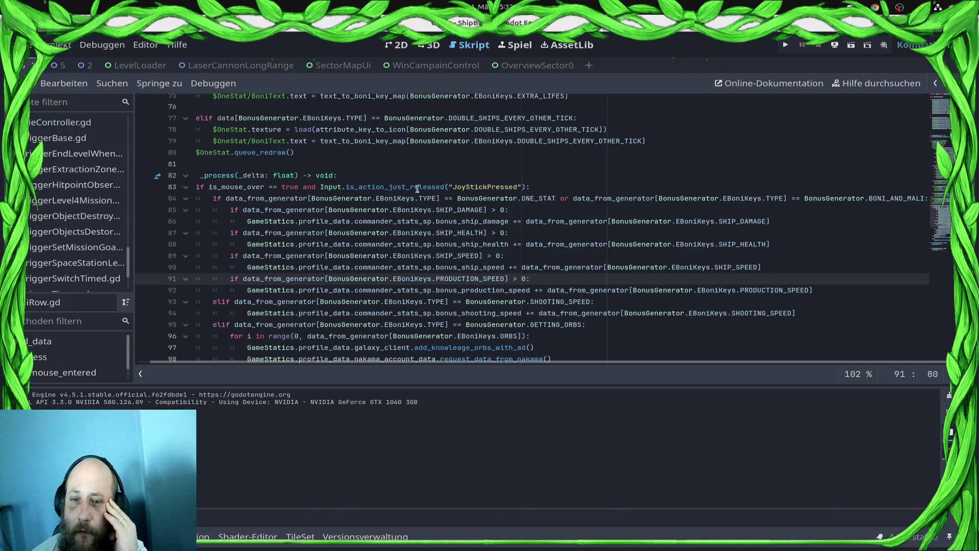
pyautogui.click(492, 209)
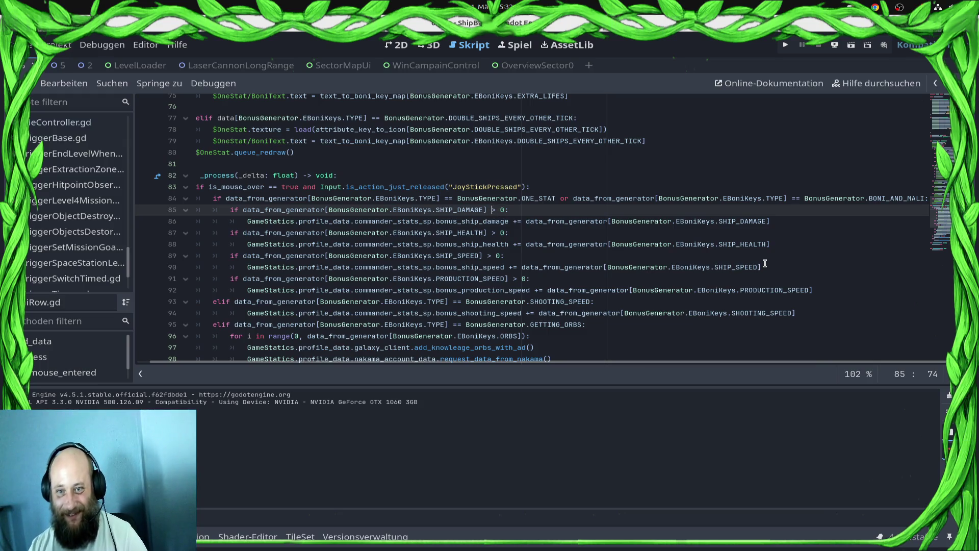
# Change the bonus checks on lines 85–91 from > 0 to != 0 and save BoniRow.gd.
pyautogui.press('Delete')
pyautogui.write('!=')
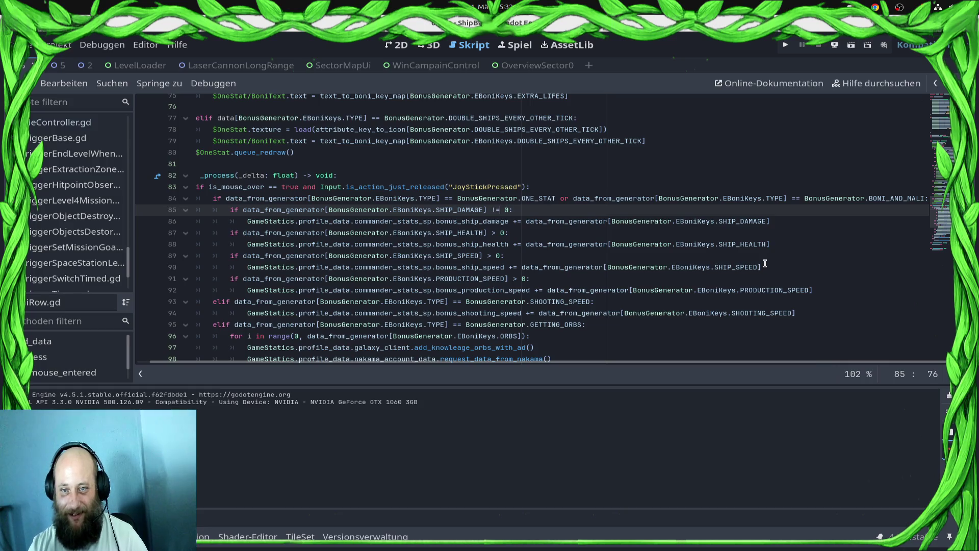
pyautogui.press('Escape')
pyautogui.press('Down')
pyautogui.press('Down')
pyautogui.press('Down')
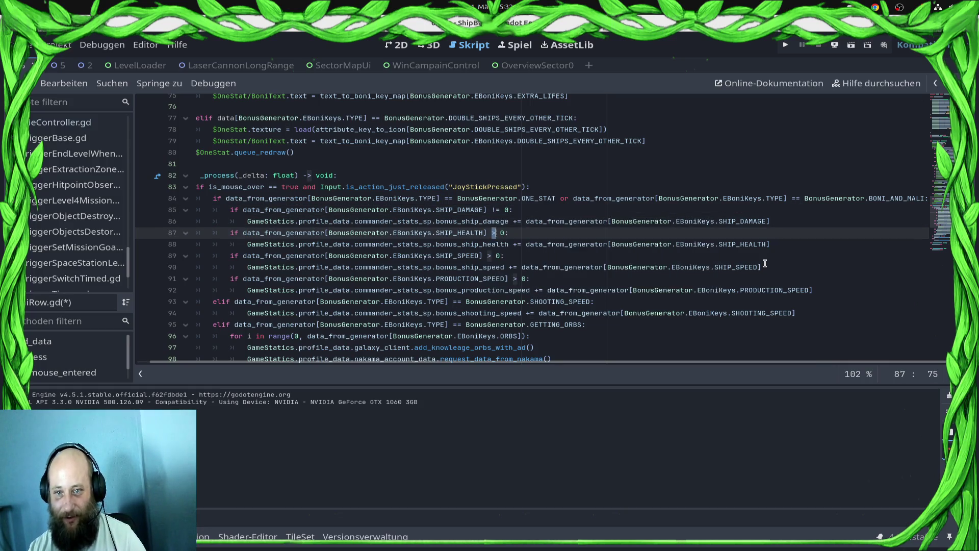
pyautogui.press('Down')
pyautogui.press('Delete')
pyautogui.write('!=')
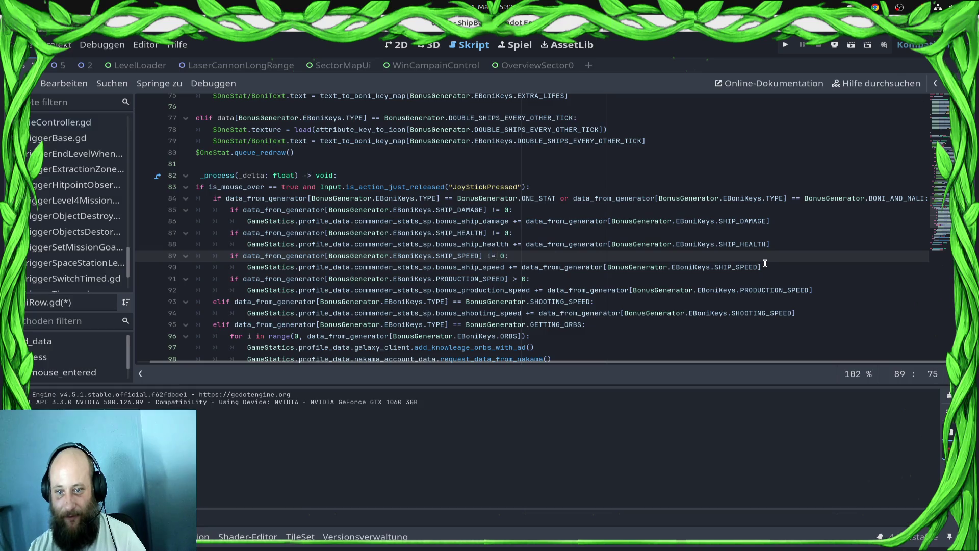
pyautogui.press('Down')
pyautogui.press('Down')
pyautogui.press('Delete')
pyautogui.write('!=')
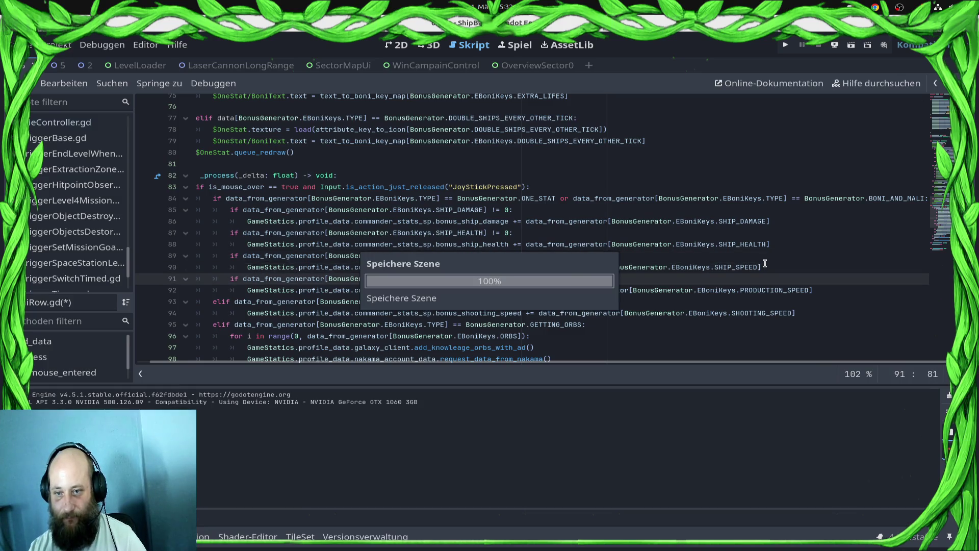
pyautogui.hotkey('ctrl', 's')
# Leave distraction-free mode so the editor docks are visible again.
pyautogui.press('Down')
pyautogui.press('Down')
pyautogui.press('Up')
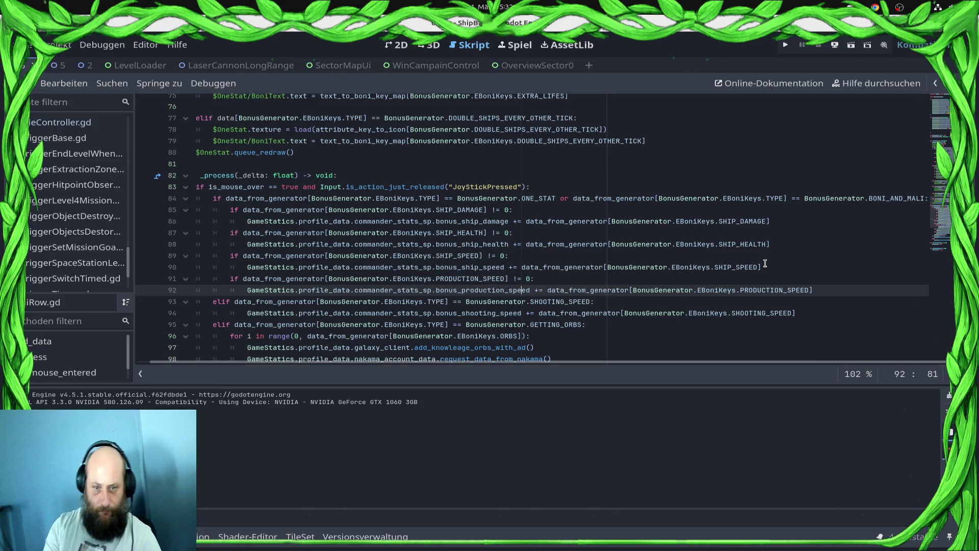
pyautogui.scroll(3, 508, 239)
pyautogui.scroll(-3, 508, 239)
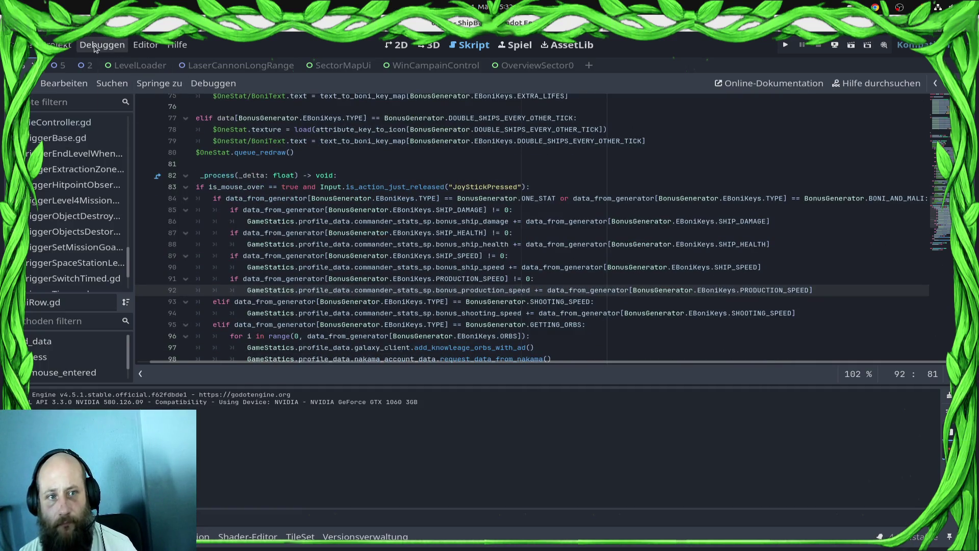
pyautogui.hotkey('ctrl', 'shift', 'F11')
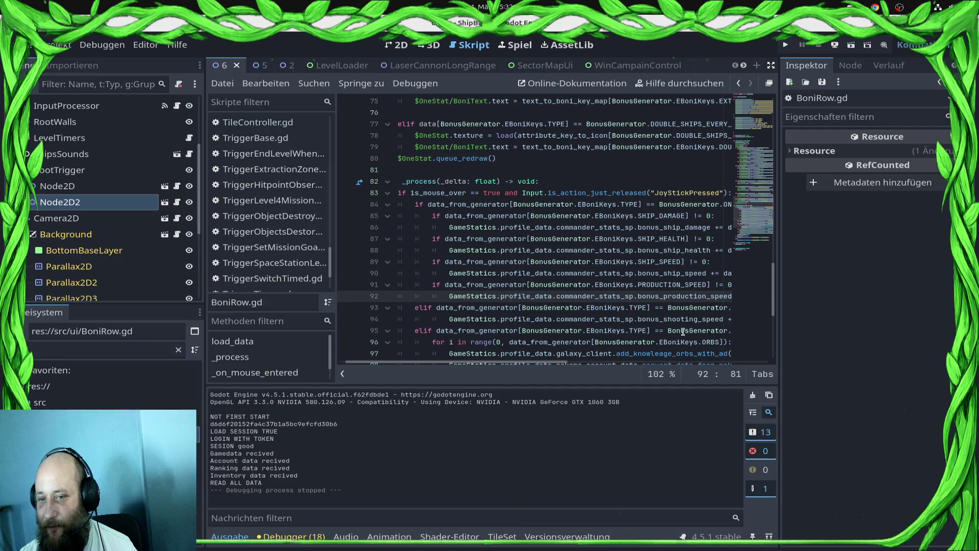
pyautogui.scroll(1, 681, 326)
pyautogui.scroll(-3, 681, 327)
pyautogui.scroll(-1, 581, 258)
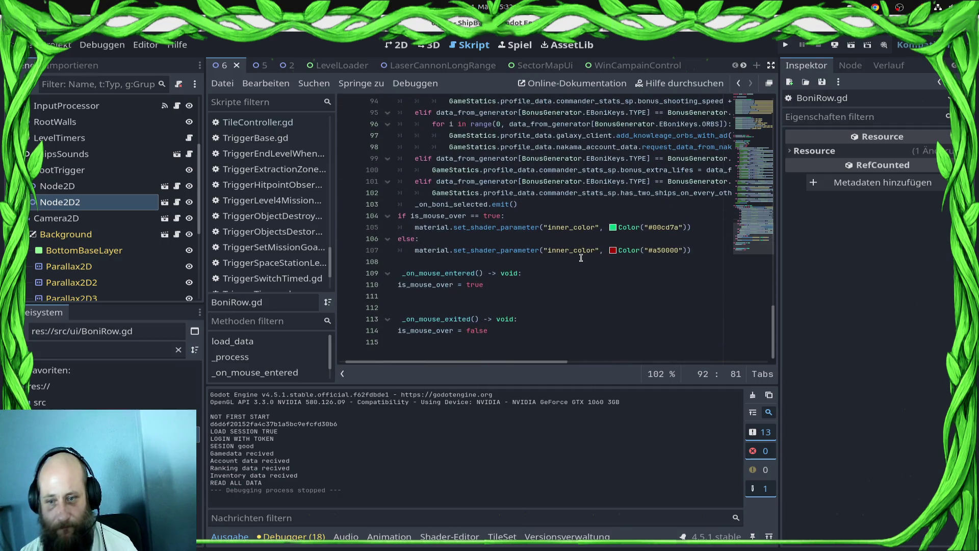
# Open Project > Export and start exporting the Android preset at version code 17.
pyautogui.click(63, 44)
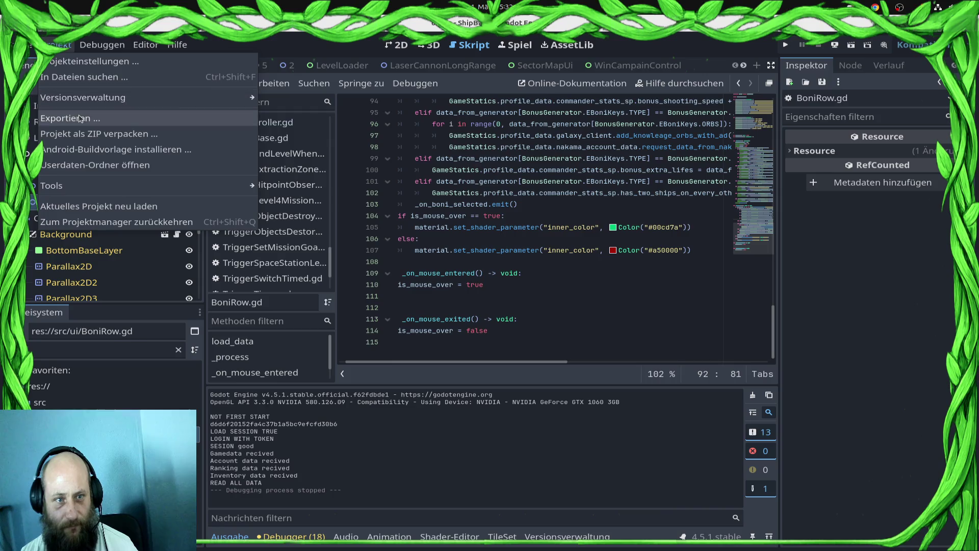
pyautogui.click(76, 118)
pyautogui.click(681, 334)
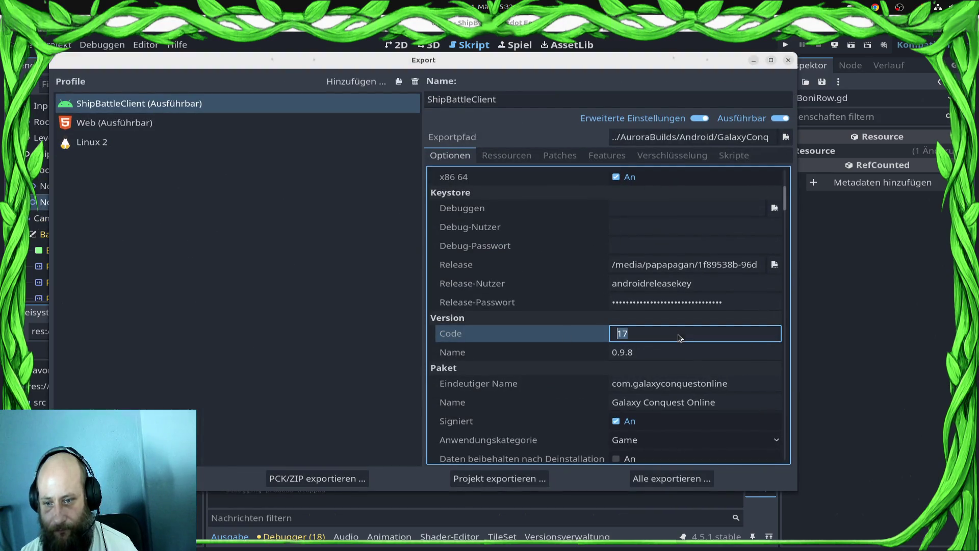
pyautogui.click(510, 478)
# Save the bundle as GalaxyConquestOnline.aab, overwrite the old file, and dismiss the GDExtension warnings.
pyautogui.click(587, 422)
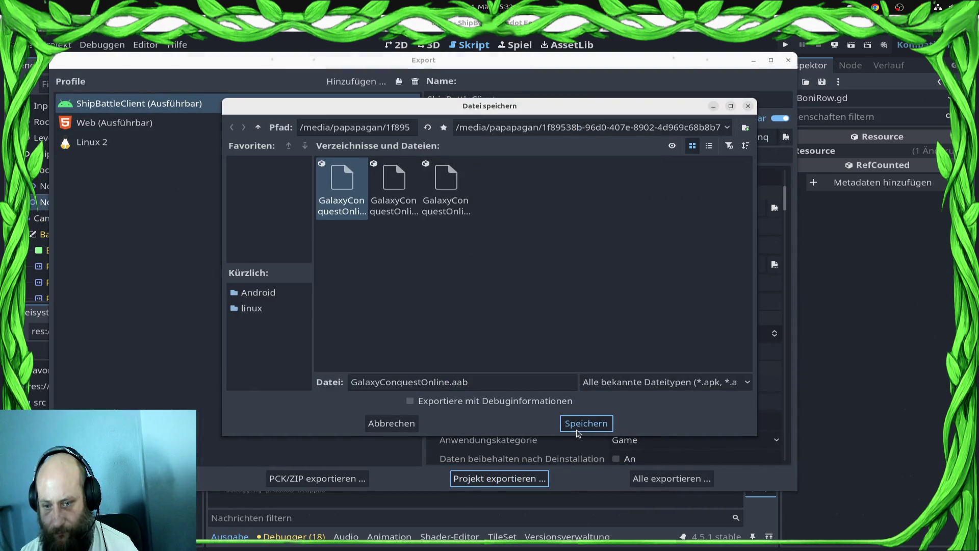
pyautogui.click(621, 299)
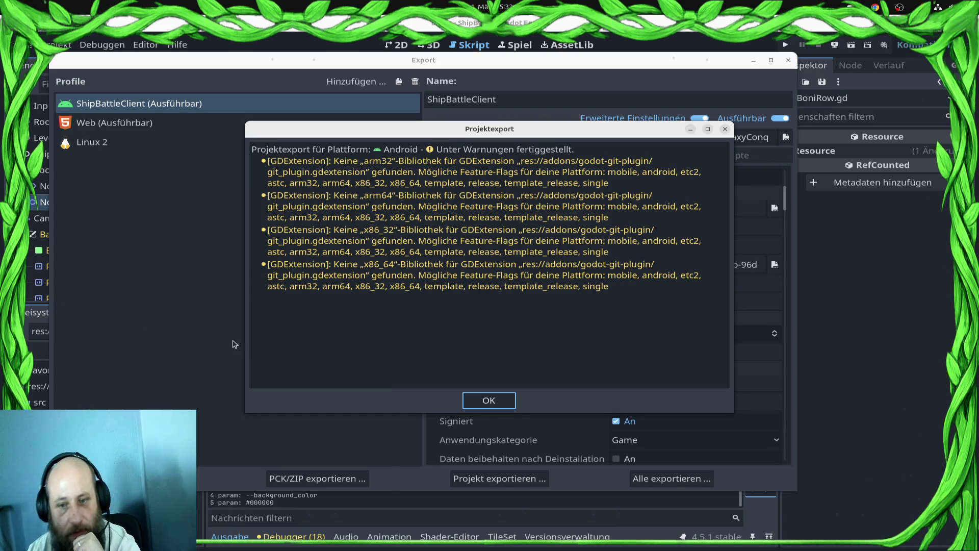
pyautogui.click(488, 401)
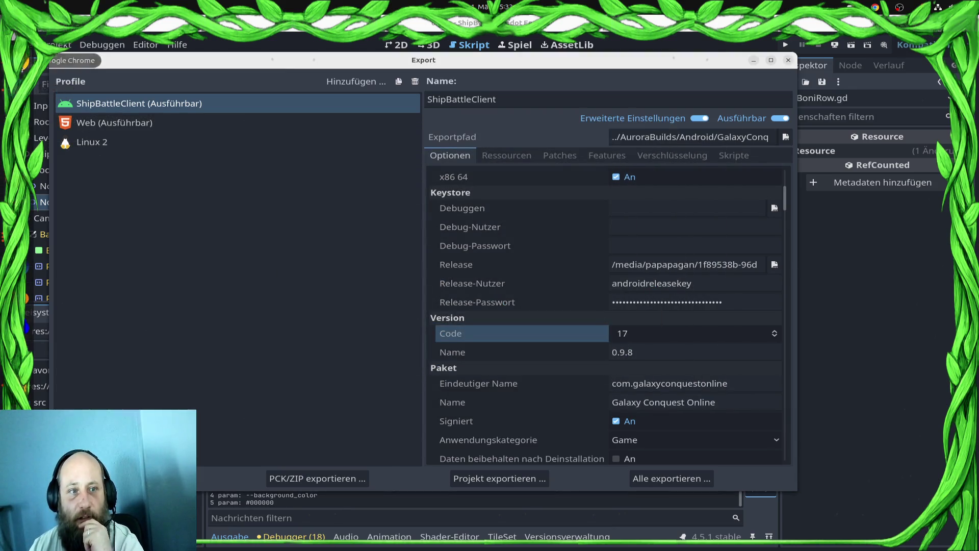
pyautogui.click(15, 90)
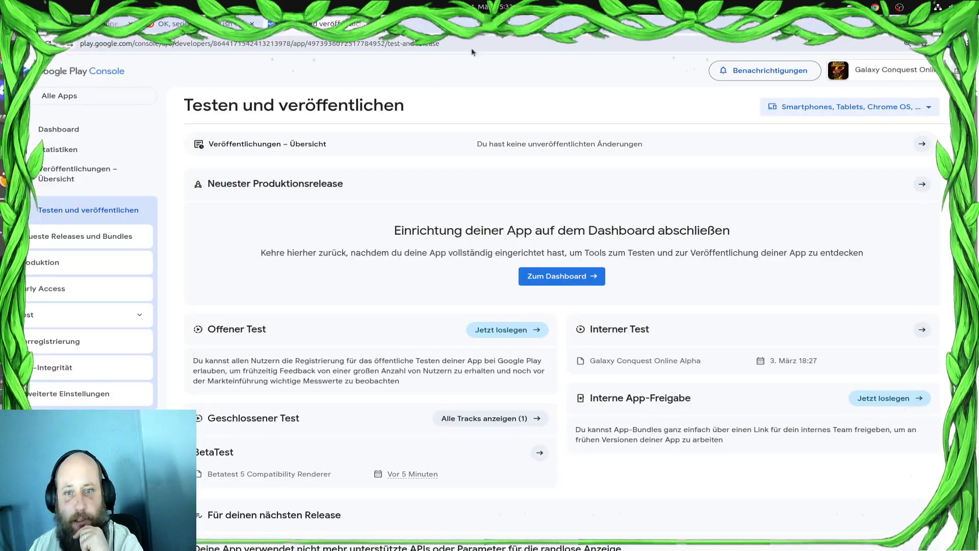
# Start a new release on the BetaTest closed-test track via Alle Tracks anzeigen.
pyautogui.click(520, 424)
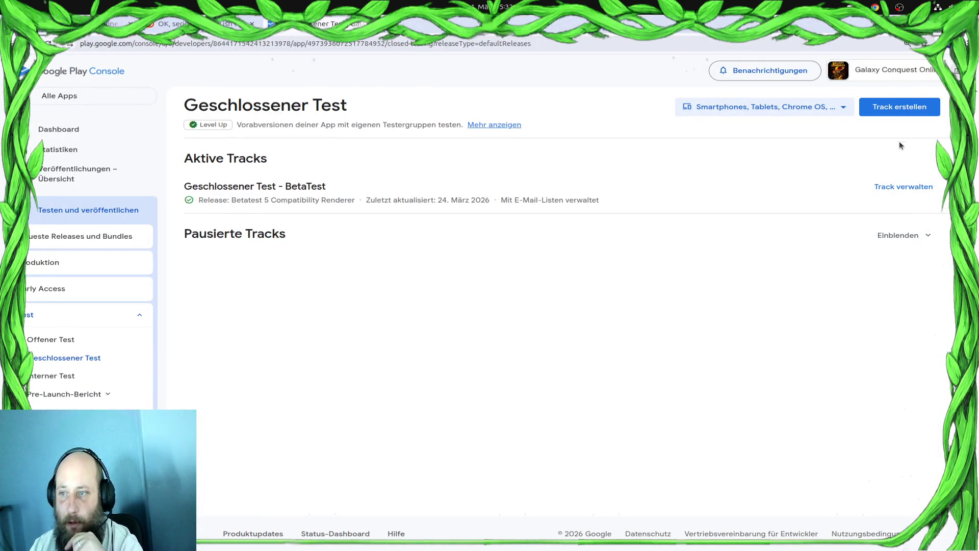
pyautogui.click(906, 188)
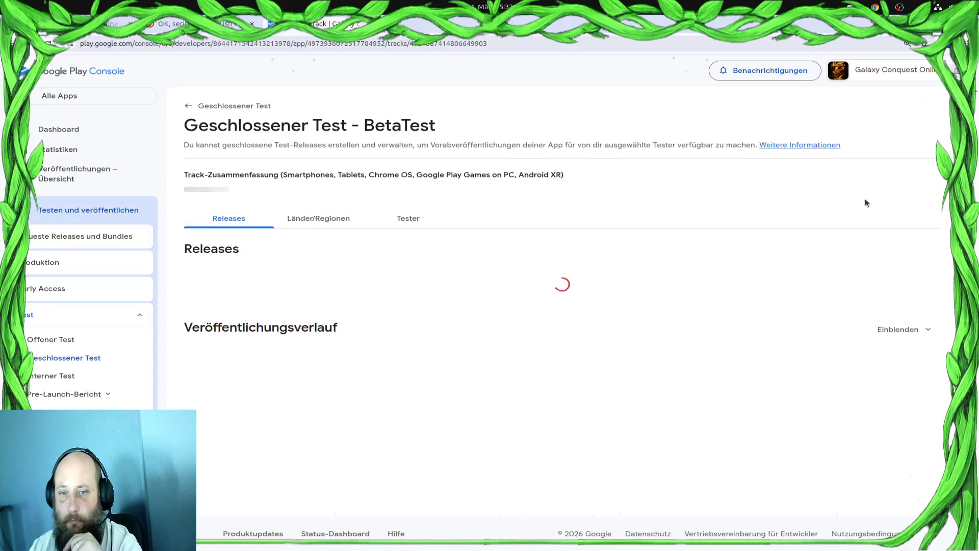
pyautogui.click(867, 128)
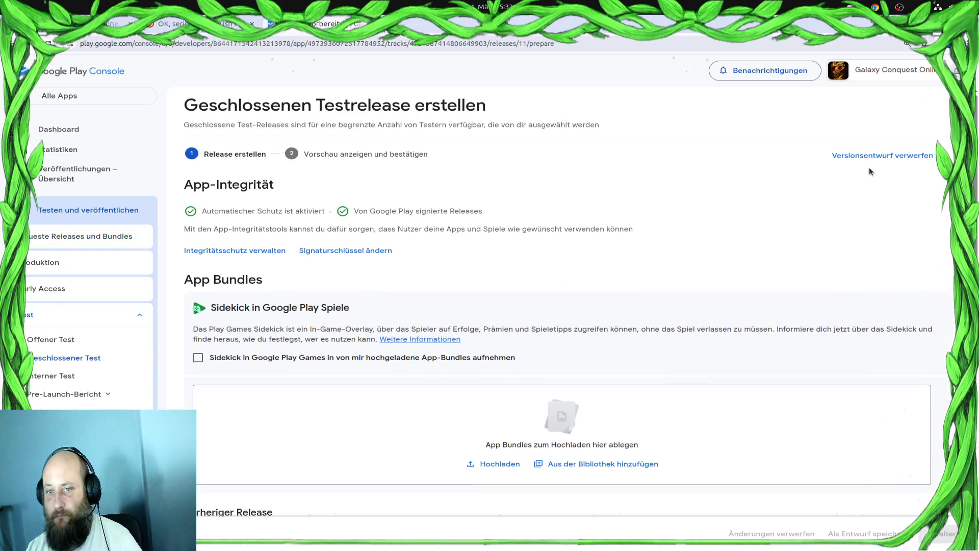
# Upload GalaxyConquestOnline.aab onto the release's App Bundles drop zone.
pyautogui.press('super')
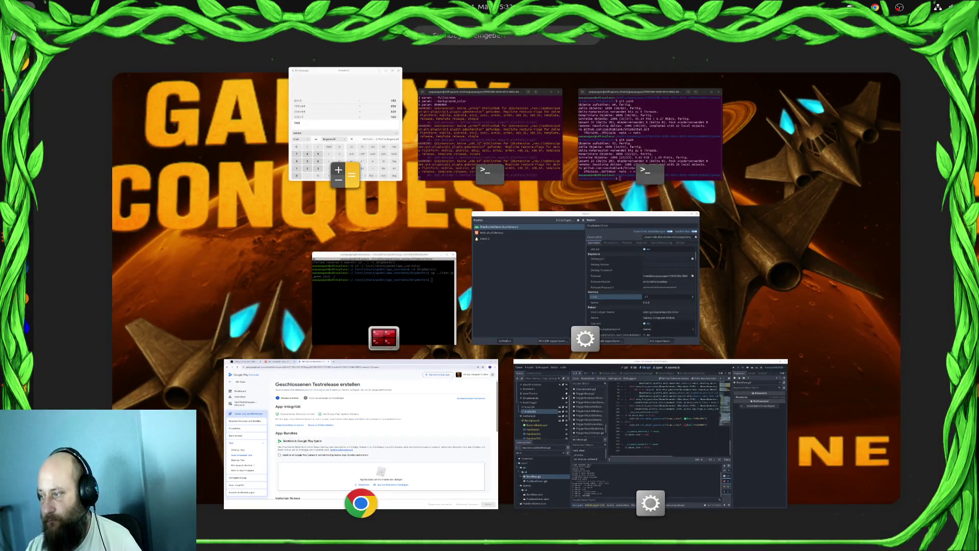
pyautogui.press('super')
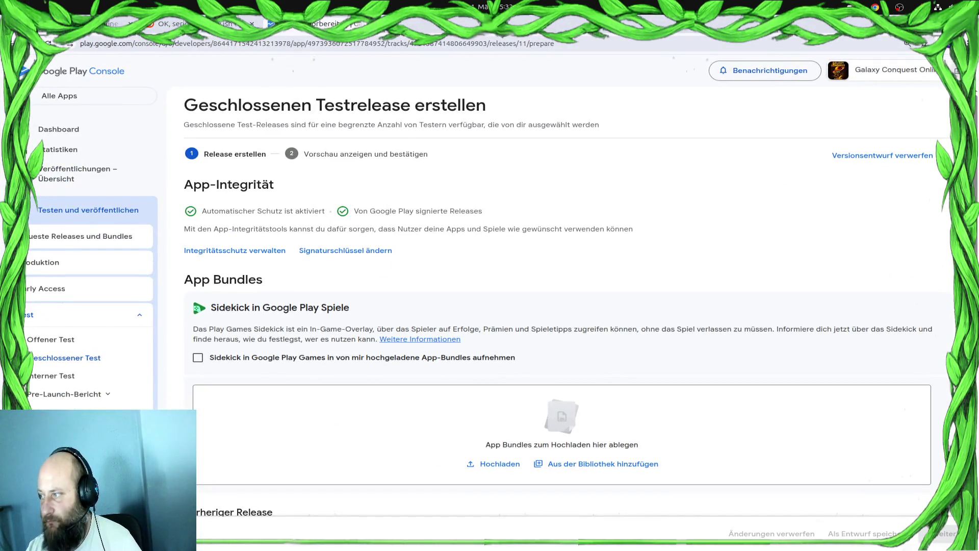
pyautogui.moveTo(797, 369)
pyautogui.mouseDown()
pyautogui.moveTo(516, 491)
pyautogui.moveTo(518, 451)
pyautogui.mouseUp()
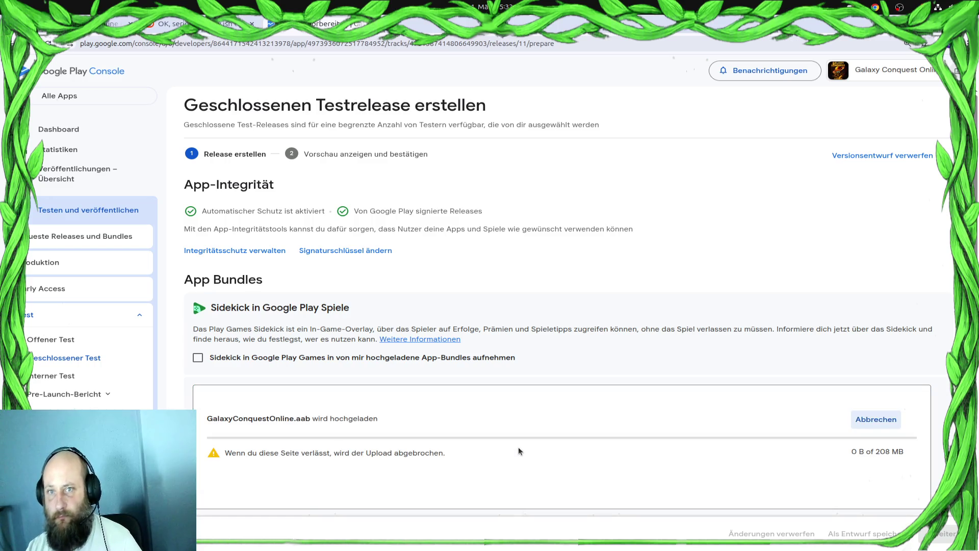
pyautogui.scroll(-9, 555, 447)
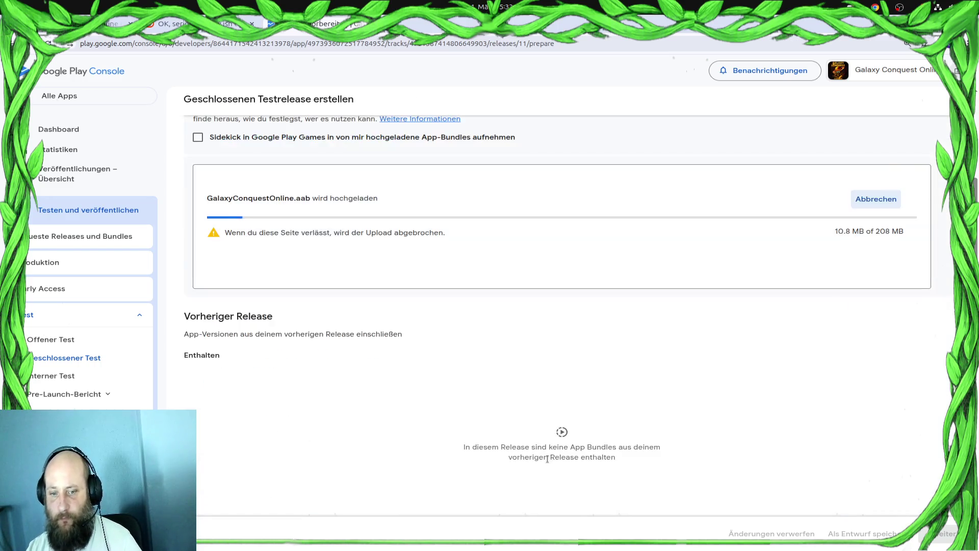
pyautogui.scroll(-3, 541, 424)
pyautogui.click(479, 285)
# Name the release 'Batabuild 6' and replace the placeholder release notes with 0.9.8.
pyautogui.write('Batabuild 6')
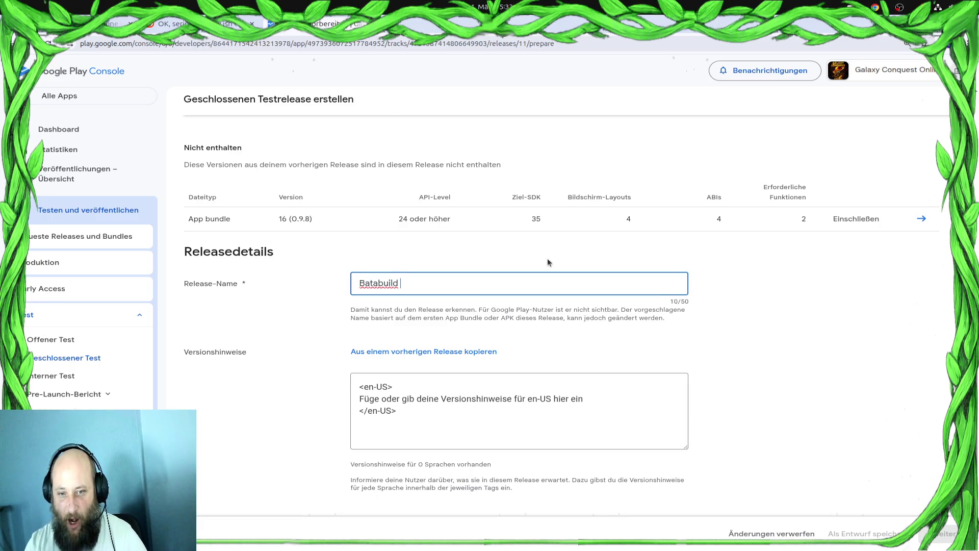
pyautogui.press('Tab')
pyautogui.press('Tab')
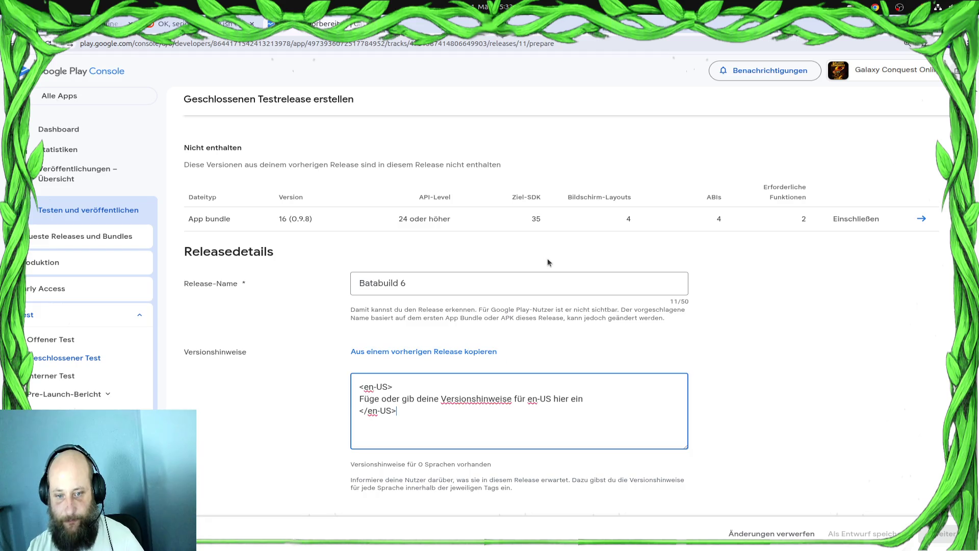
pyautogui.press('Up')
pyautogui.press('End')
pyautogui.hotkey('shift', 'Home')
pyautogui.press('BackSpace')
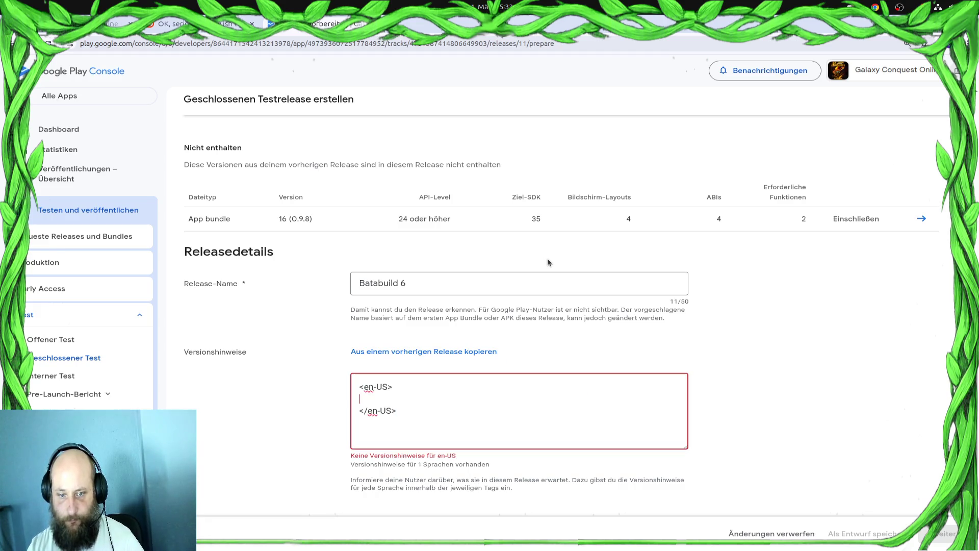
pyautogui.write('0.9.8')
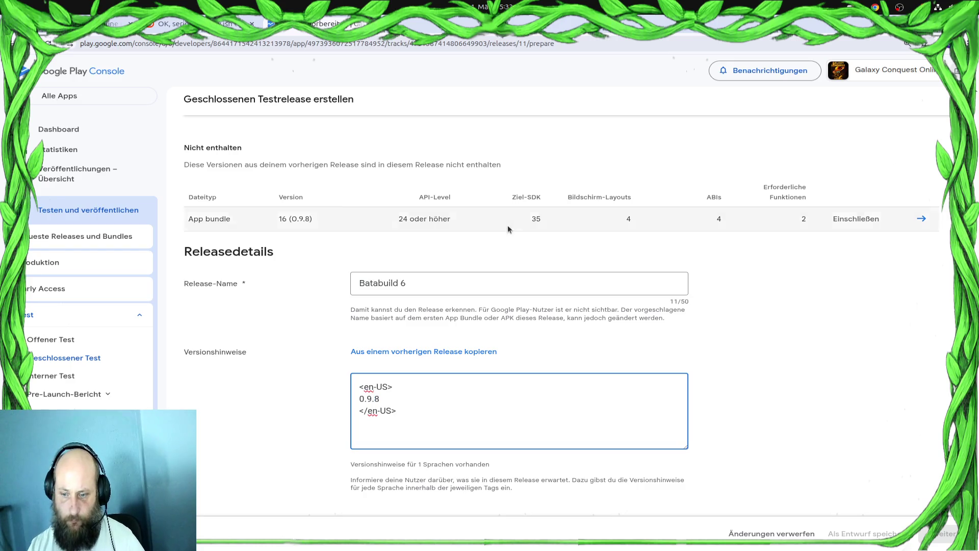
# Review the release page, then switch back to the Godot export window.
pyautogui.scroll(-3, 672, 400)
pyautogui.scroll(6, 679, 351)
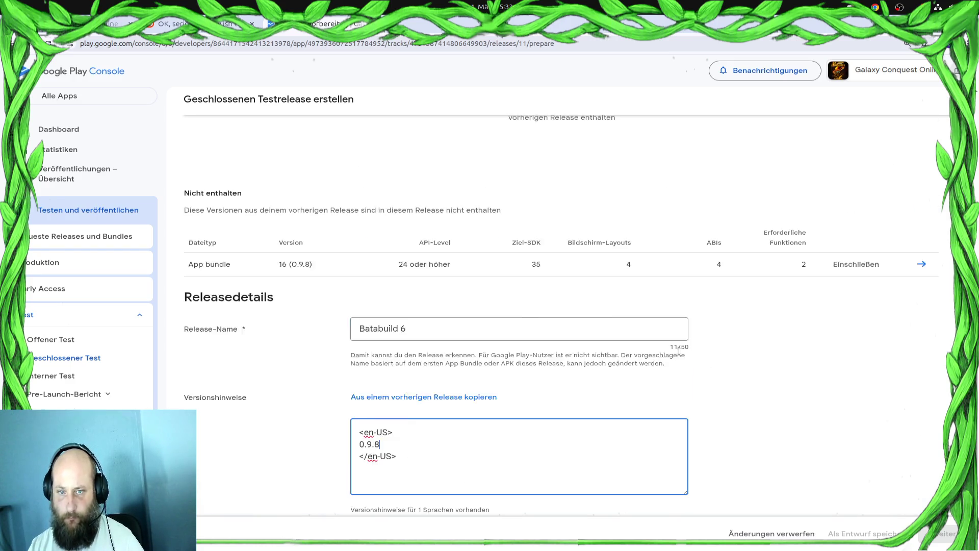
pyautogui.scroll(5, 678, 351)
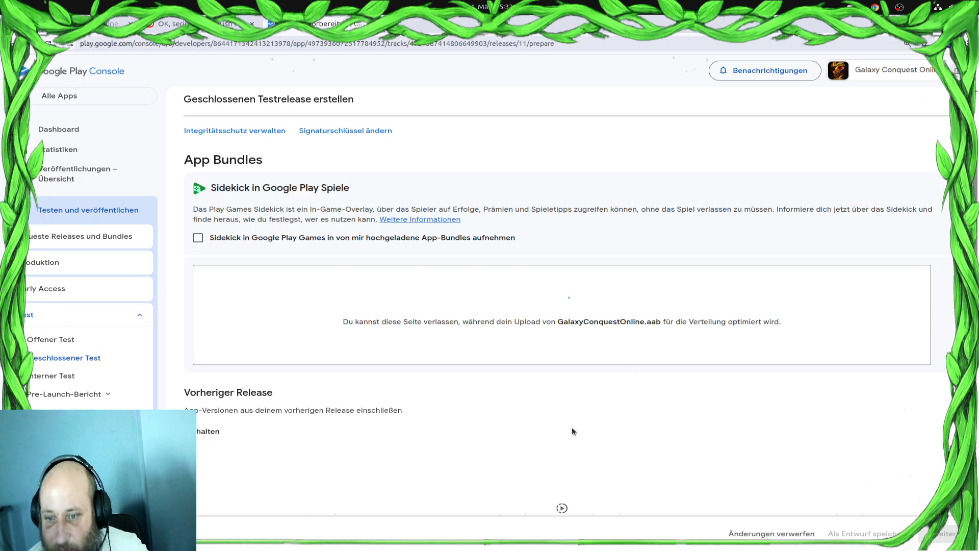
pyautogui.scroll(-1, 571, 427)
pyautogui.scroll(2, 571, 429)
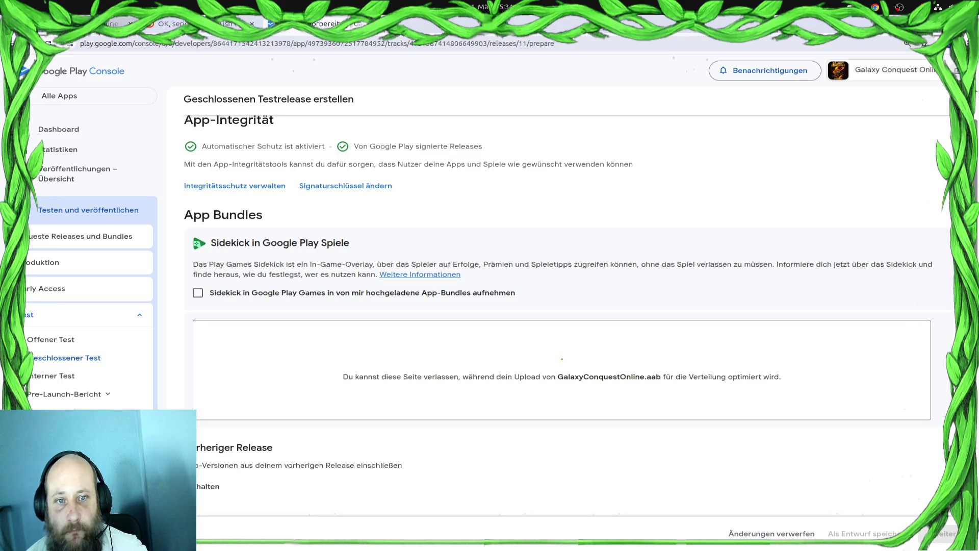
pyautogui.hotkey('ctrl', 'Tab')
pyautogui.hotkey('alt', 'Tab')
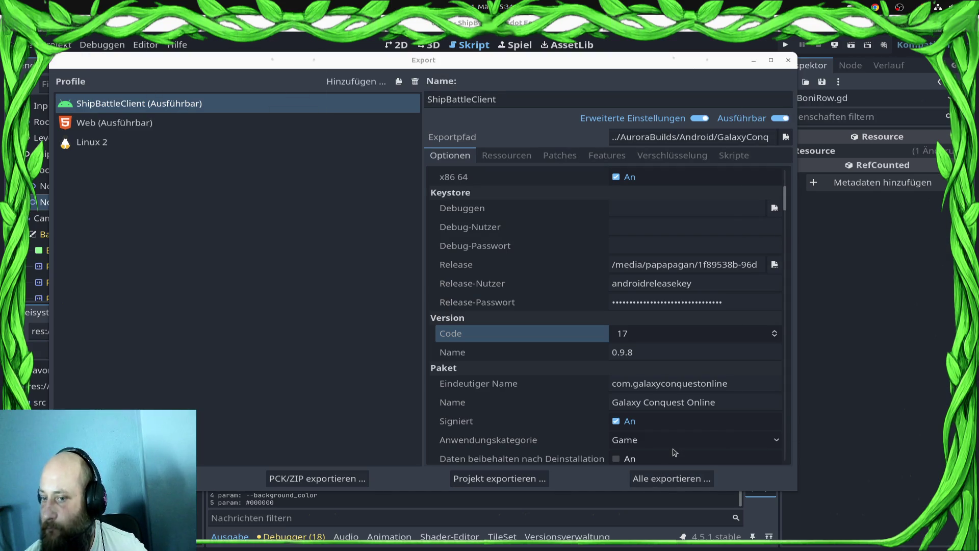
# Close Godot's Export dialog and return to the Play Console release page.
pyautogui.click(789, 61)
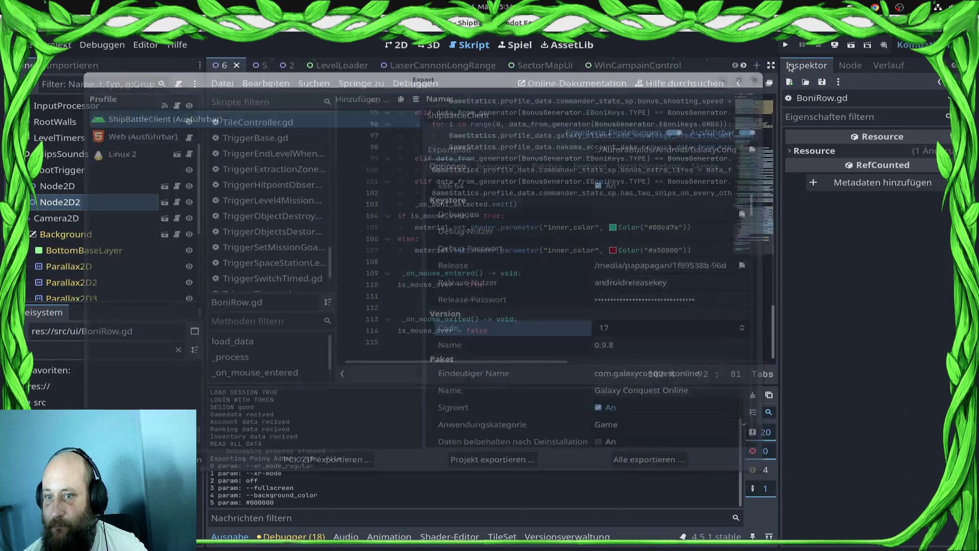
pyautogui.moveTo(2, 74)
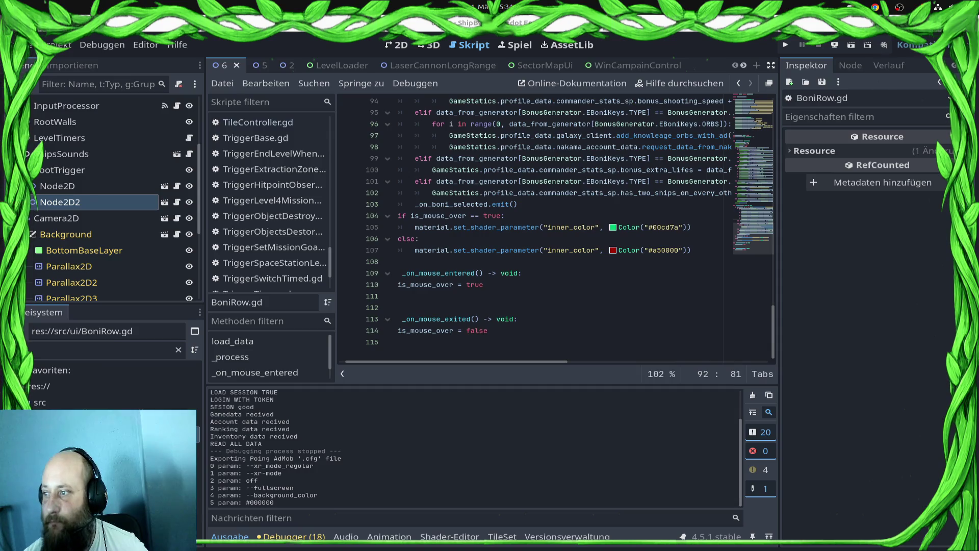
pyautogui.hotkey('alt', 'Tab')
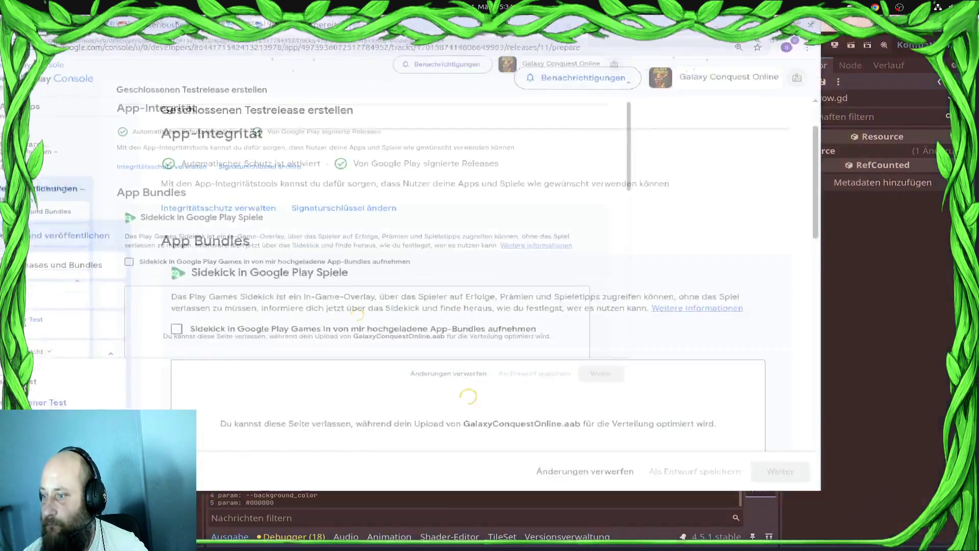
# Include the excluded App bundle 16 (0.9.8) in the release, then return to Godot.
pyautogui.scroll(-3, 568, 319)
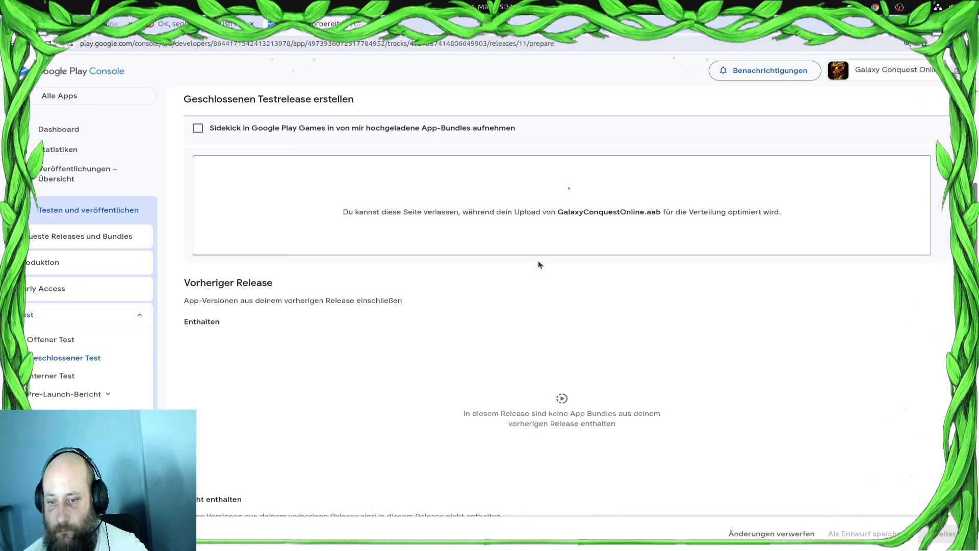
pyautogui.scroll(-3, 503, 339)
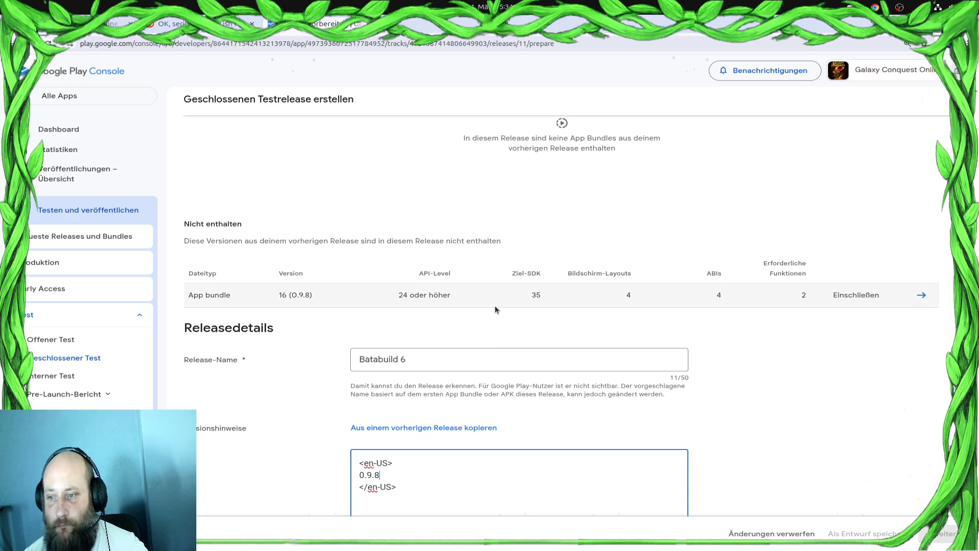
pyautogui.click(848, 297)
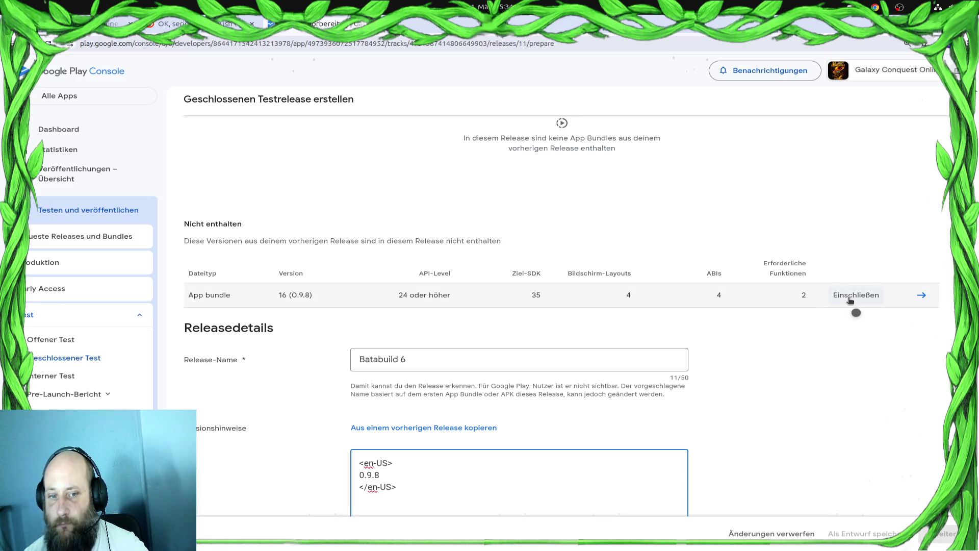
pyautogui.scroll(5, 839, 340)
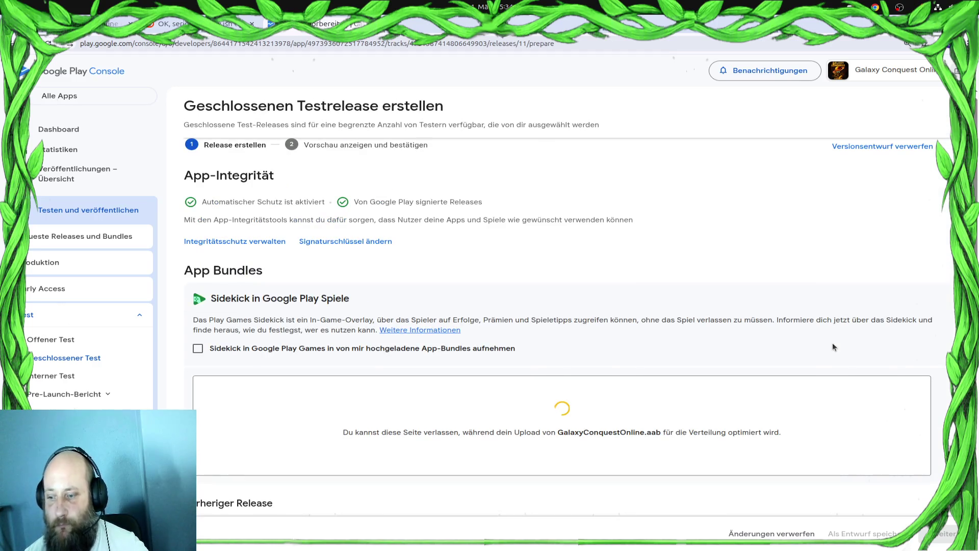
pyautogui.scroll(-8, 833, 341)
pyautogui.scroll(-5, 834, 347)
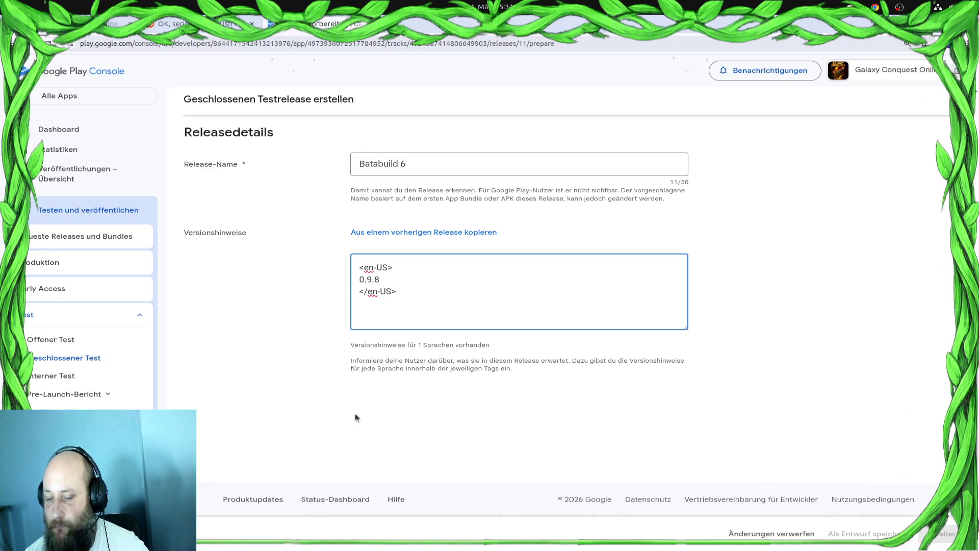
pyautogui.hotkey('alt', 'Tab')
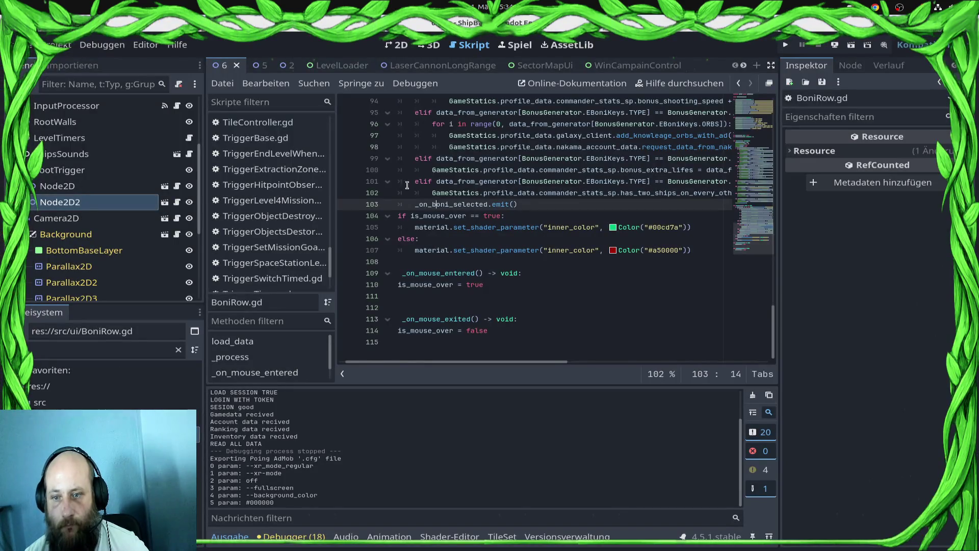
# Filter the FileSystem for 'glowing' and place a GlowingAsteroid instance near the level's left edge.
pyautogui.click(398, 47)
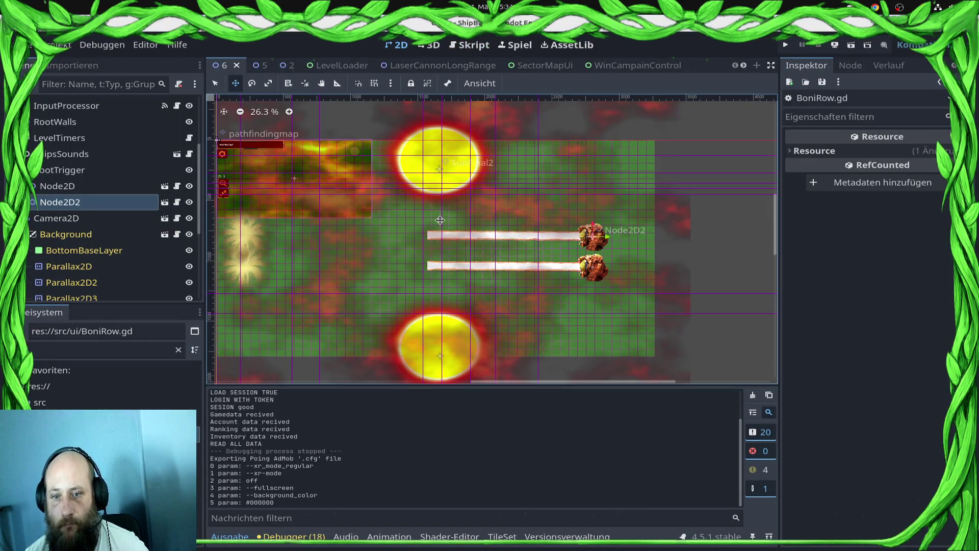
pyautogui.hscroll(5, 519, 281)
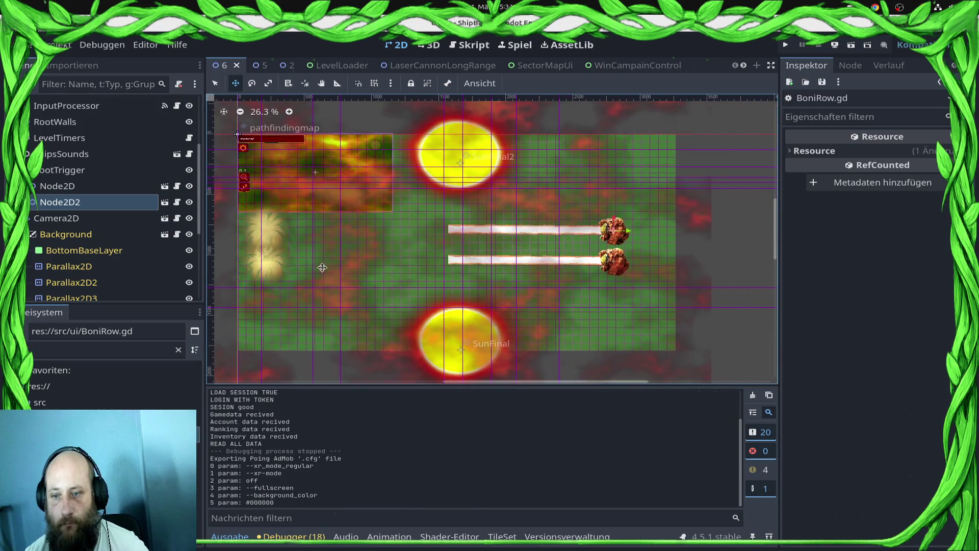
pyautogui.scroll(5, 112, 199)
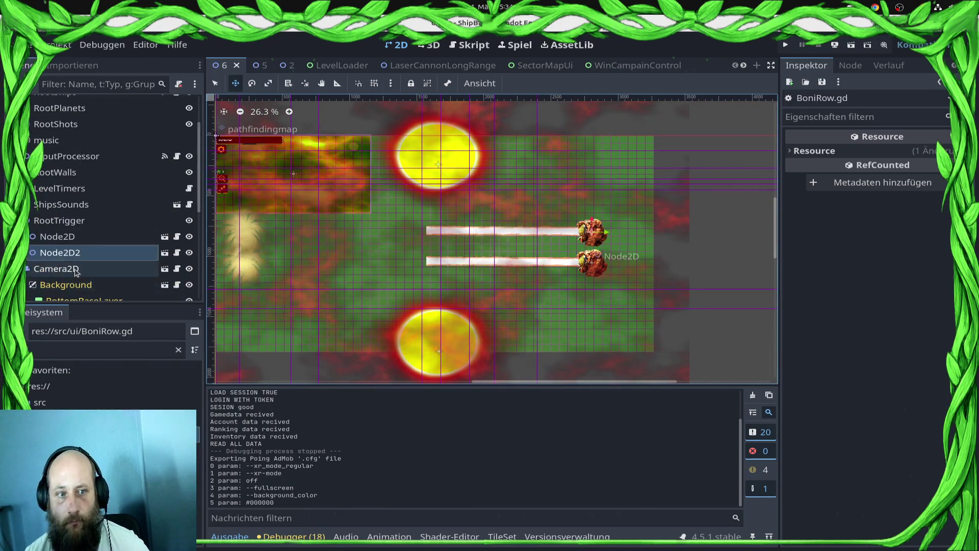
pyautogui.click(102, 350)
pyautogui.write('roi')
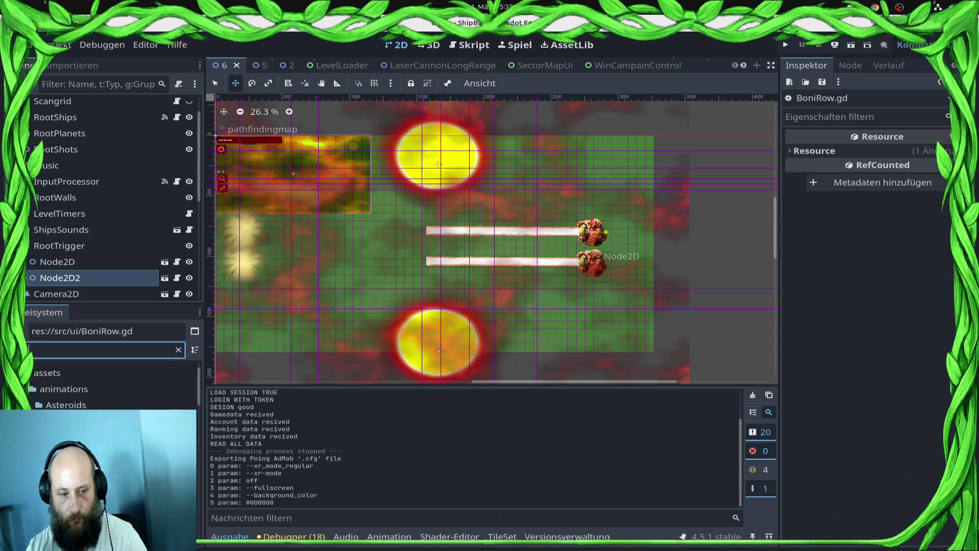
pyautogui.press('BackSpace')
pyautogui.press('BackSpace')
pyautogui.press('BackSpace')
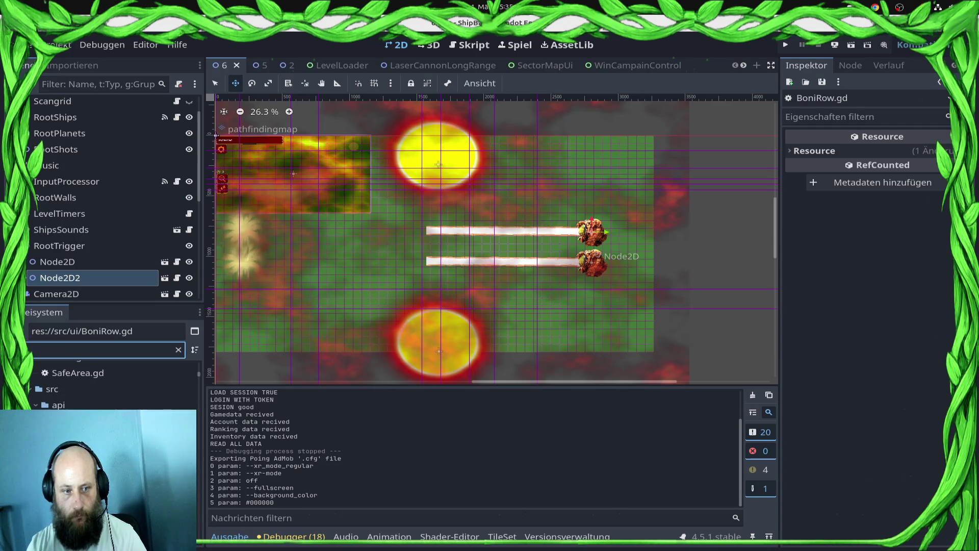
pyautogui.write('glowing')
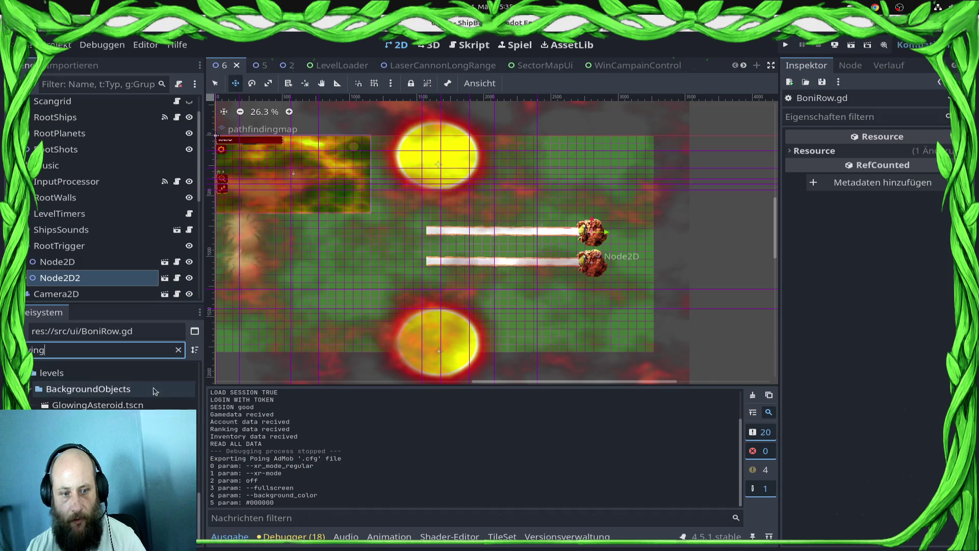
pyautogui.moveTo(97, 405)
pyautogui.mouseDown()
pyautogui.moveTo(307, 252)
pyautogui.moveTo(273, 245)
pyautogui.moveTo(175, 270)
pyautogui.moveTo(138, 184)
pyautogui.moveTo(158, 214)
pyautogui.moveTo(89, 200)
pyautogui.mouseUp()
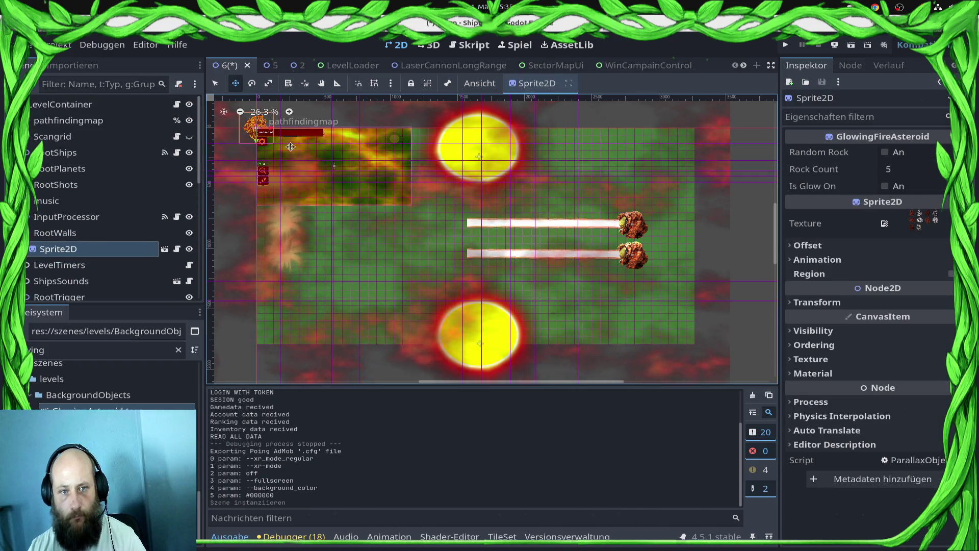
pyautogui.moveTo(245, 109)
pyautogui.mouseDown()
pyautogui.moveTo(286, 231)
pyautogui.moveTo(278, 216)
pyautogui.moveTo(247, 209)
pyautogui.mouseUp()
# Set the sprite's Frame Index in its ShaderMaterial instance parameters, then duplicate it.
pyautogui.scroll(5, 258, 214)
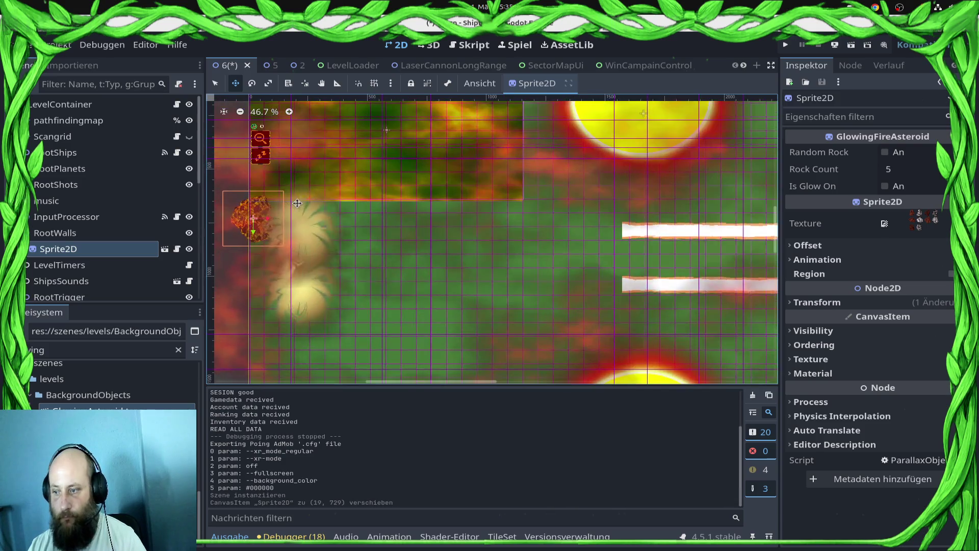
pyautogui.click(868, 360)
pyautogui.click(867, 360)
pyautogui.click(866, 376)
pyautogui.click(899, 388)
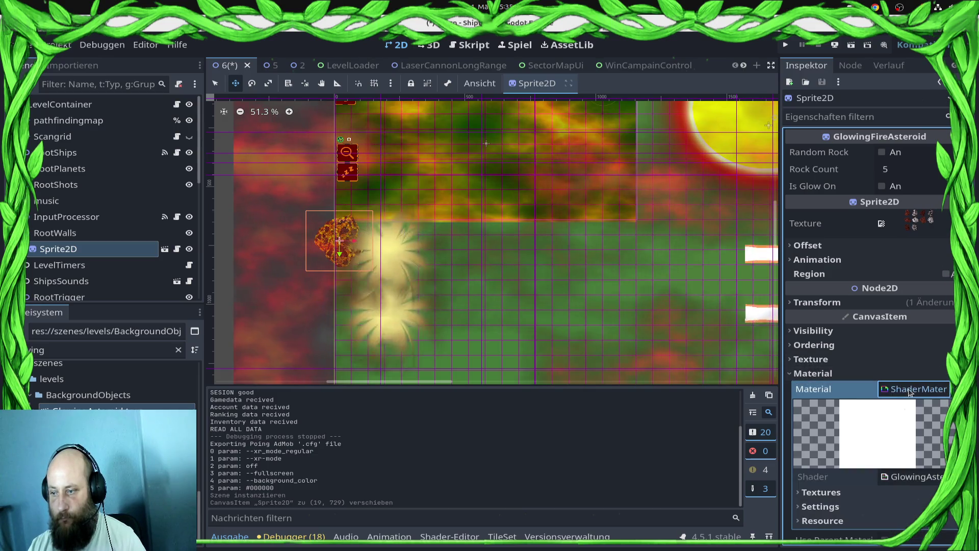
pyautogui.scroll(-2, 907, 400)
pyautogui.click(873, 455)
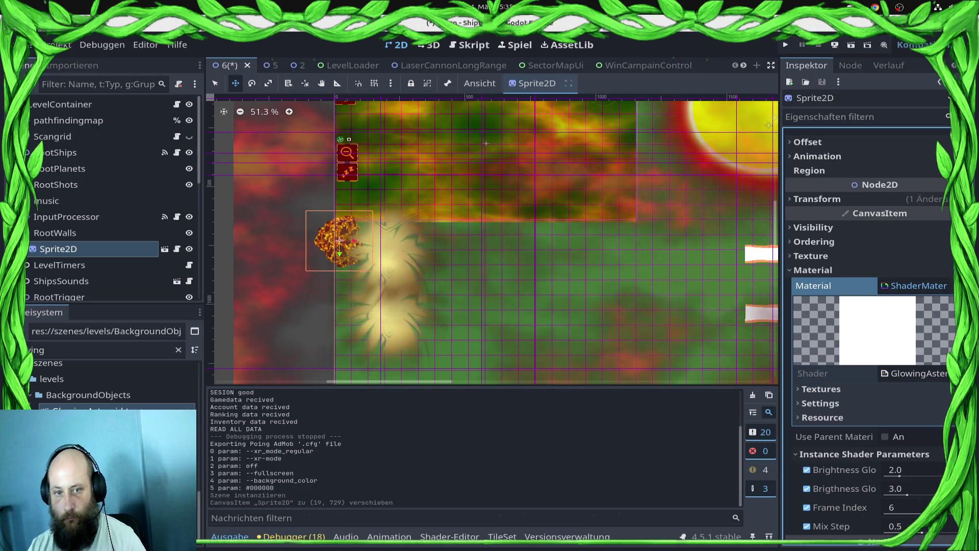
pyautogui.hotkey('ctrl', 'd')
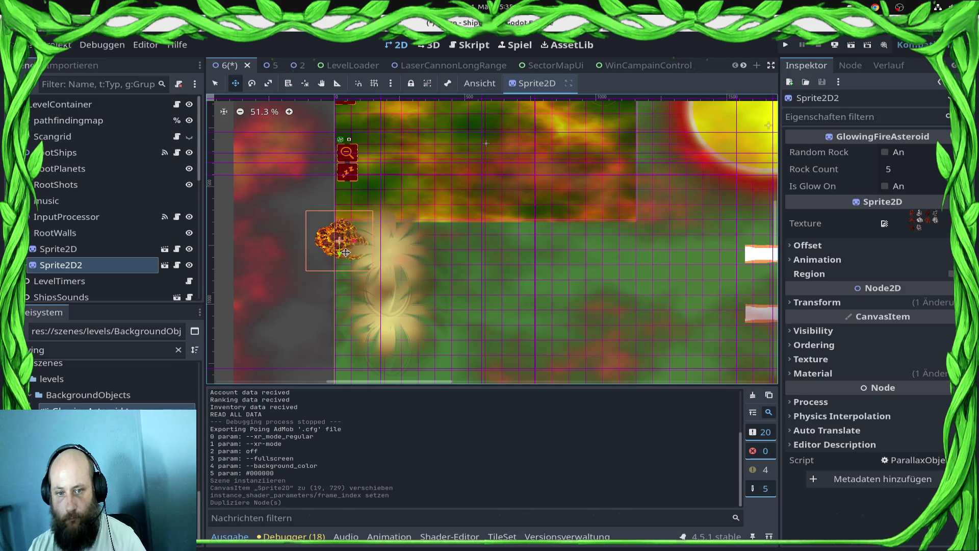
# Move a copy below the first asteroid, rotate it to about -117°, and add a third further down.
pyautogui.moveTo(346, 251); pyautogui.dragTo(351, 282)
pyautogui.press('e')
pyautogui.moveTo(351, 282); pyautogui.dragTo(390, 335)
pyautogui.hotkey('ctrl', 'd')
pyautogui.press('w')
pyautogui.moveTo(336, 273)
pyautogui.mouseDown()
pyautogui.moveTo(353, 321)
pyautogui.moveTo(349, 301)
pyautogui.moveTo(373, 334)
pyautogui.moveTo(366, 325)
pyautogui.mouseUp()
pyautogui.hotkey('ctrl', 'd')
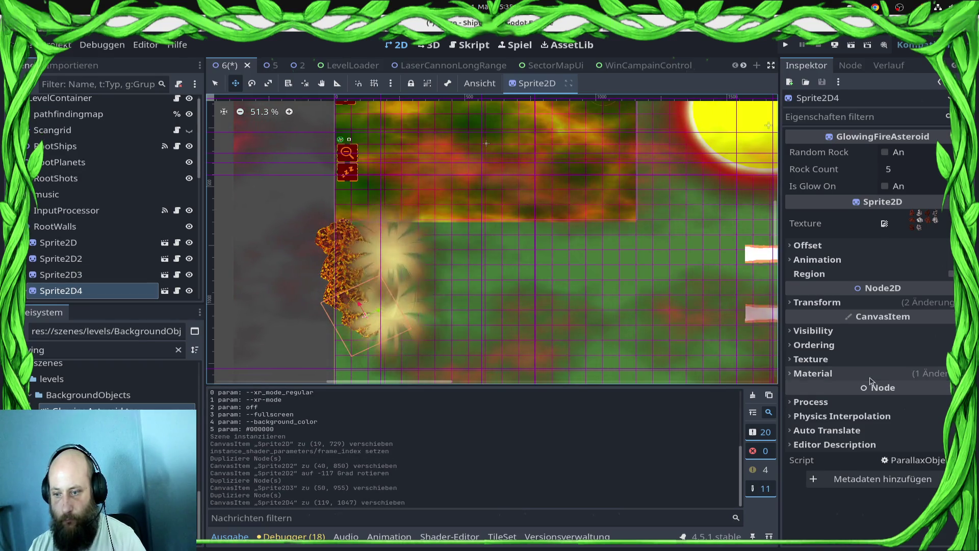
# Lower the fourth asteroid's Frame Index to 2, position it, and place a fifth copy in the cluster.
pyautogui.click(813, 373)
pyautogui.click(898, 425)
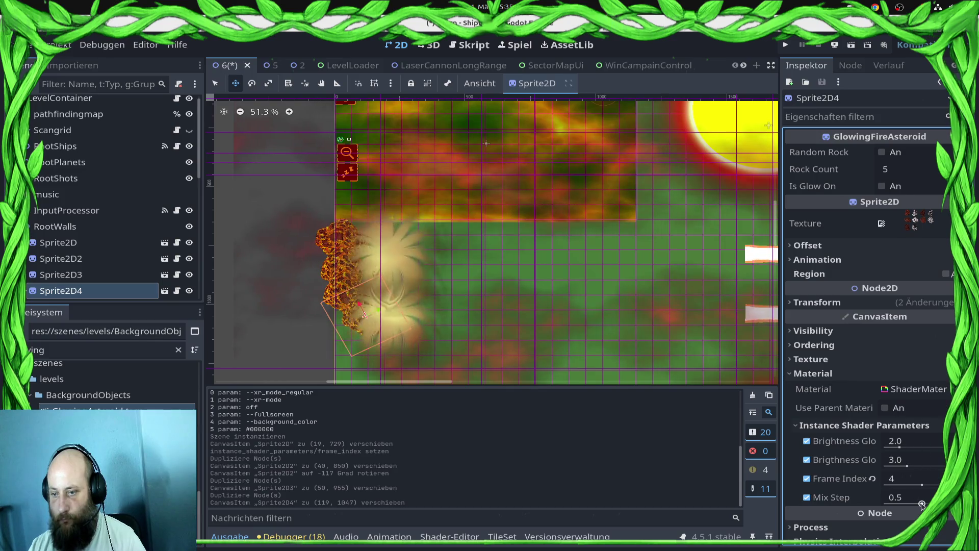
pyautogui.moveTo(922, 484); pyautogui.dragTo(902, 487)
pyautogui.scroll(6, 385, 296)
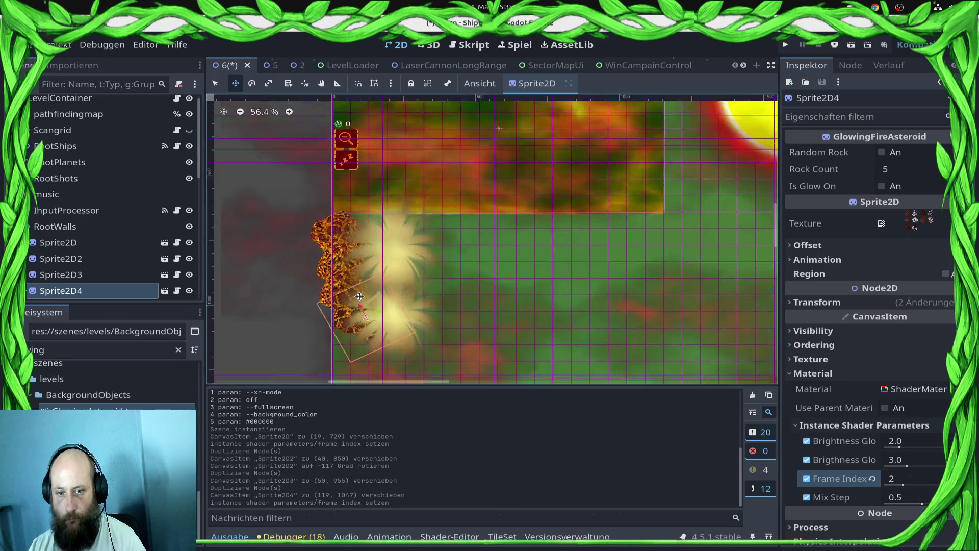
pyautogui.moveTo(386, 304); pyautogui.dragTo(467, 143)
pyautogui.hotkey('ctrl', 'd')
pyautogui.moveTo(496, 179); pyautogui.dragTo(445, 378)
# Add a sixth copy with Mix Step kept at 0.5, and hide Node2D and Node2D2.
pyautogui.hotkey('ctrl', 'd')
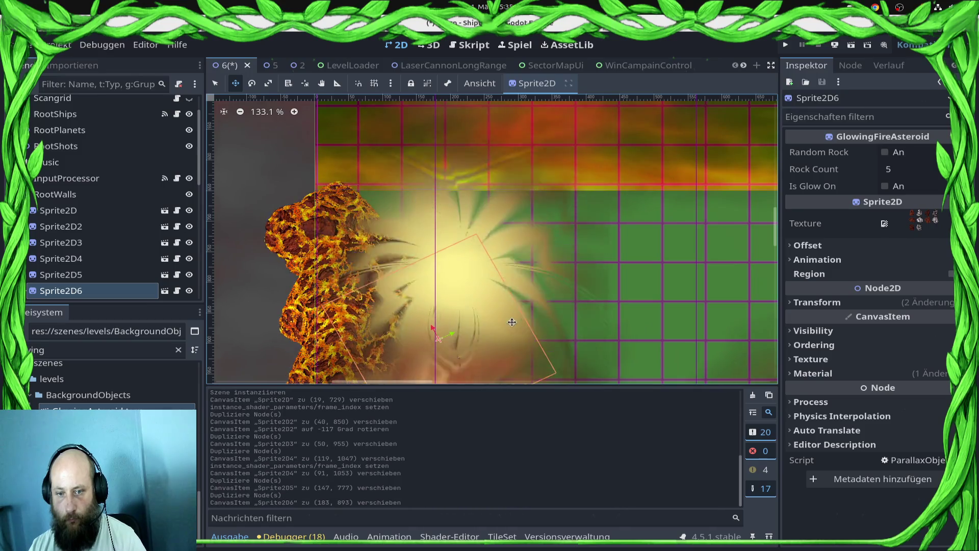
pyautogui.scroll(-7, 349, 265)
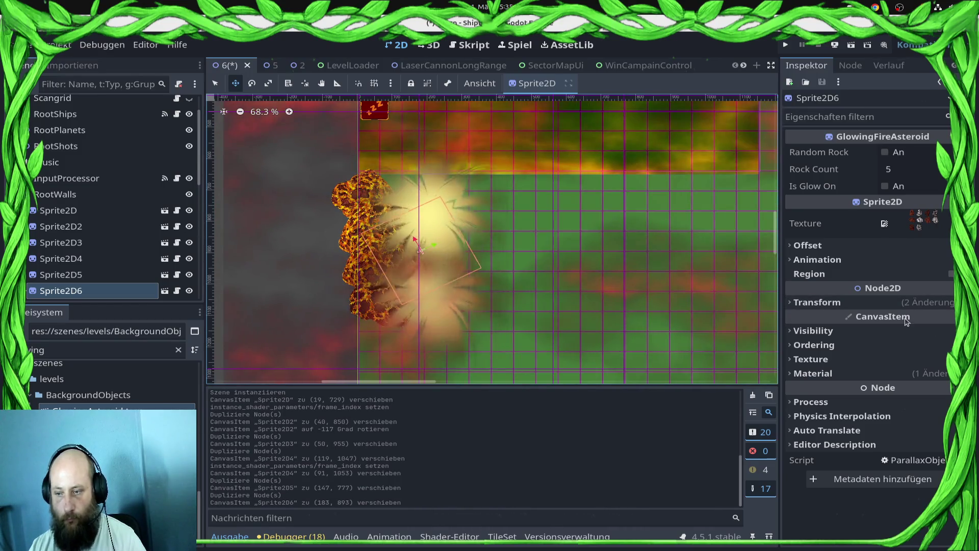
pyautogui.click(813, 373)
pyautogui.click(898, 425)
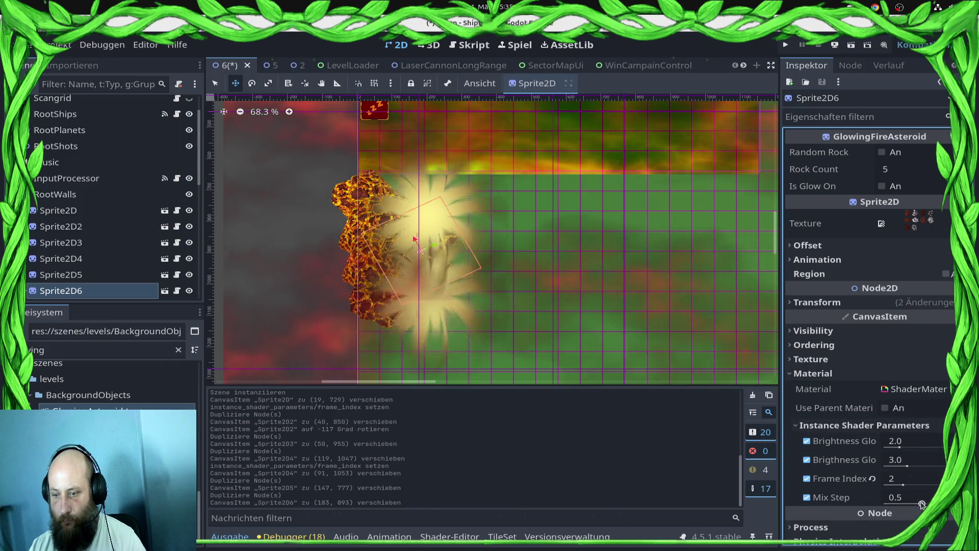
pyautogui.moveTo(922, 505); pyautogui.dragTo(886, 485)
pyautogui.click(874, 499)
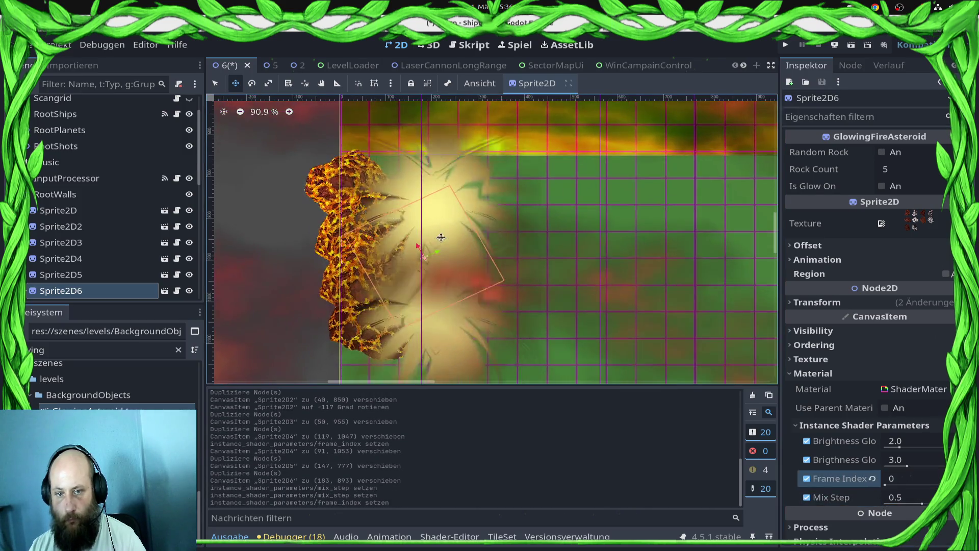
pyautogui.scroll(7, 422, 232)
pyautogui.scroll(-9, 439, 300)
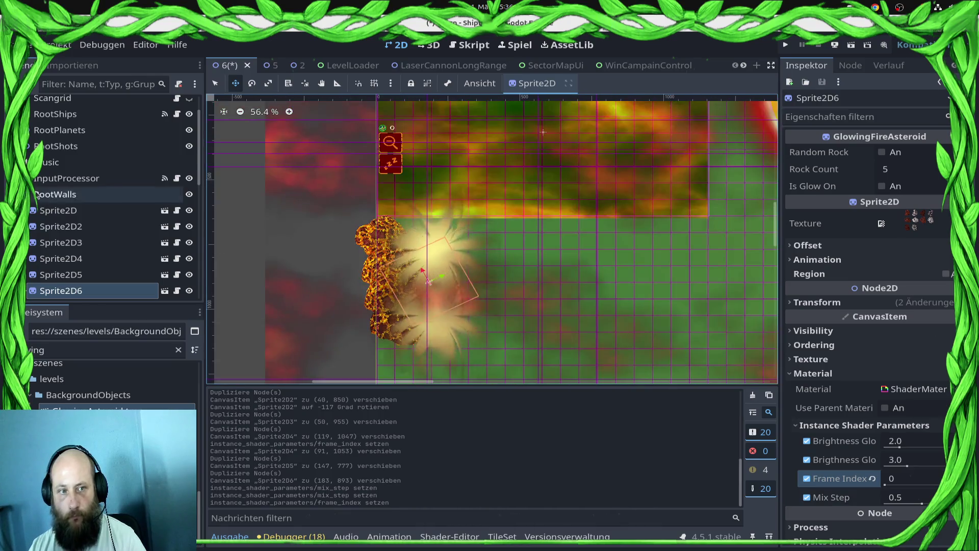
pyautogui.scroll(-5, 158, 176)
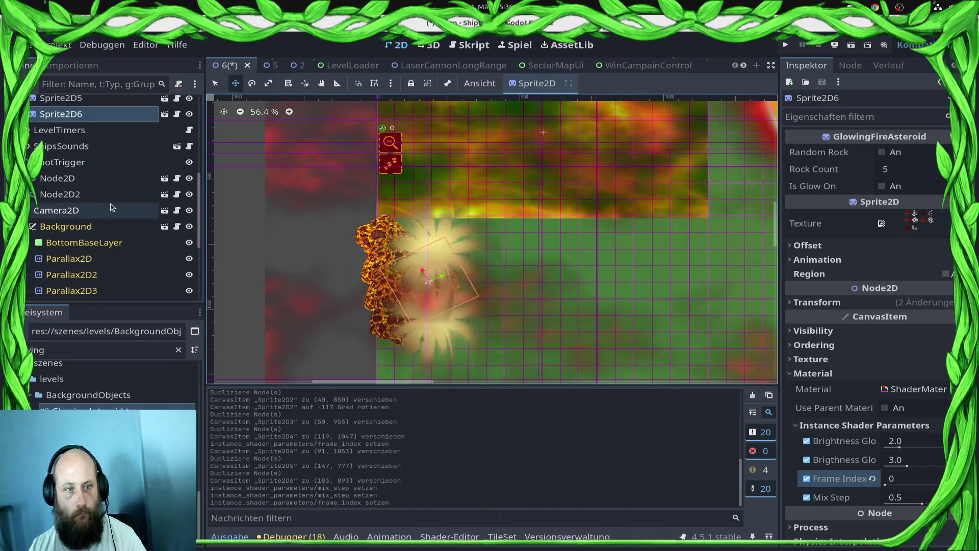
pyautogui.click(188, 178)
pyautogui.click(189, 194)
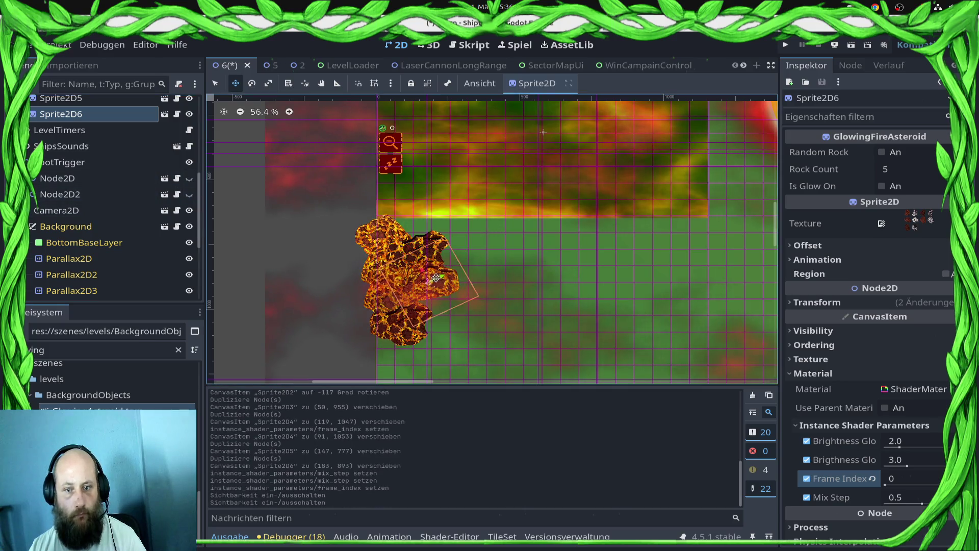
# Duplicate asteroids seven through nine, placing the eighth lower and the ninth to its right.
pyautogui.scroll(8, 415, 271)
pyautogui.hotkey('ctrl', 'd')
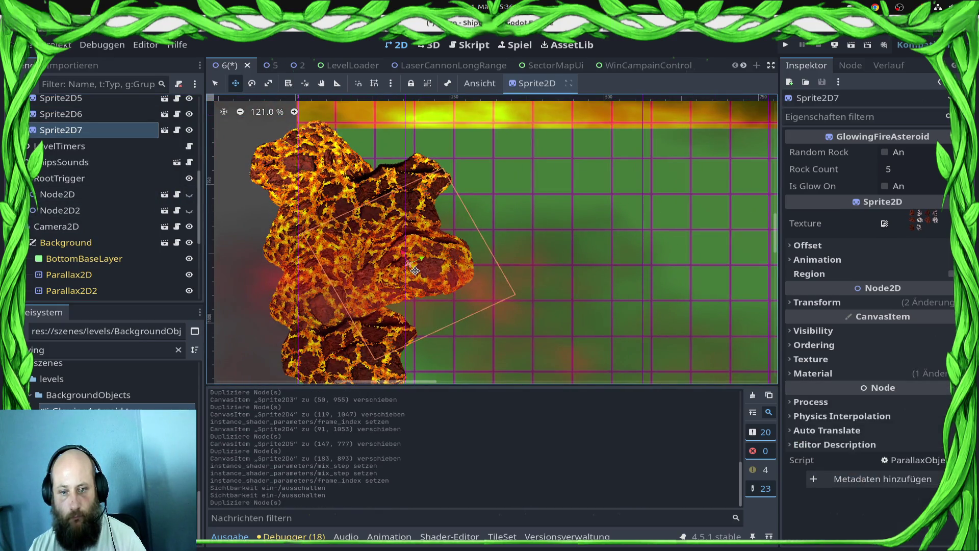
pyautogui.hotkey('ctrl', 'd')
pyautogui.moveTo(409, 285); pyautogui.dragTo(401, 373)
pyautogui.scroll(-5, 439, 281)
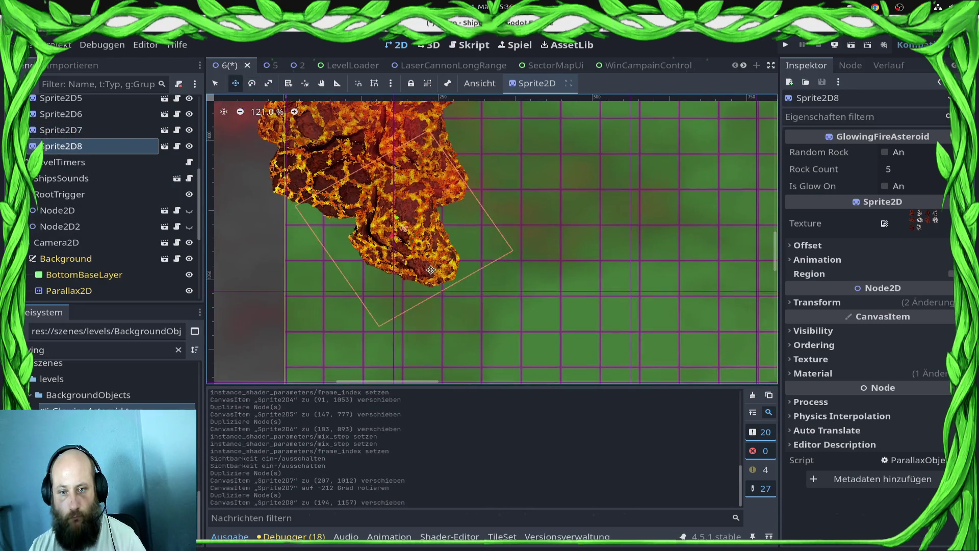
pyautogui.press('e')
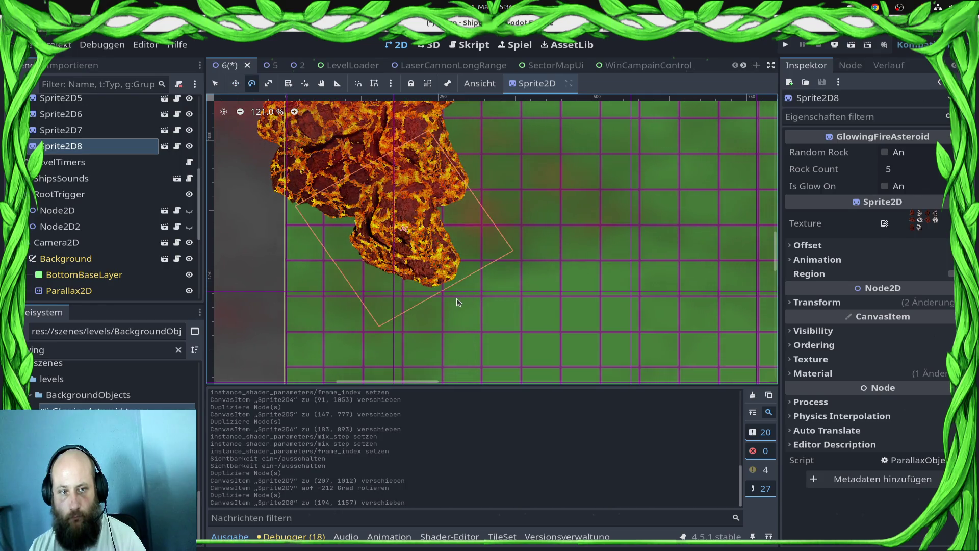
pyautogui.press('w')
pyautogui.hotkey('ctrl', 'd')
pyautogui.moveTo(437, 239)
pyautogui.mouseDown()
pyautogui.moveTo(499, 296)
pyautogui.moveTo(504, 239)
pyautogui.moveTo(503, 301)
pyautogui.moveTo(485, 317)
pyautogui.mouseUp()
# Add a tenth asteroid up in the cluster, undo an accidental Panel move, and rotate it slightly.
pyautogui.press('e')
pyautogui.scroll(-5, 457, 302)
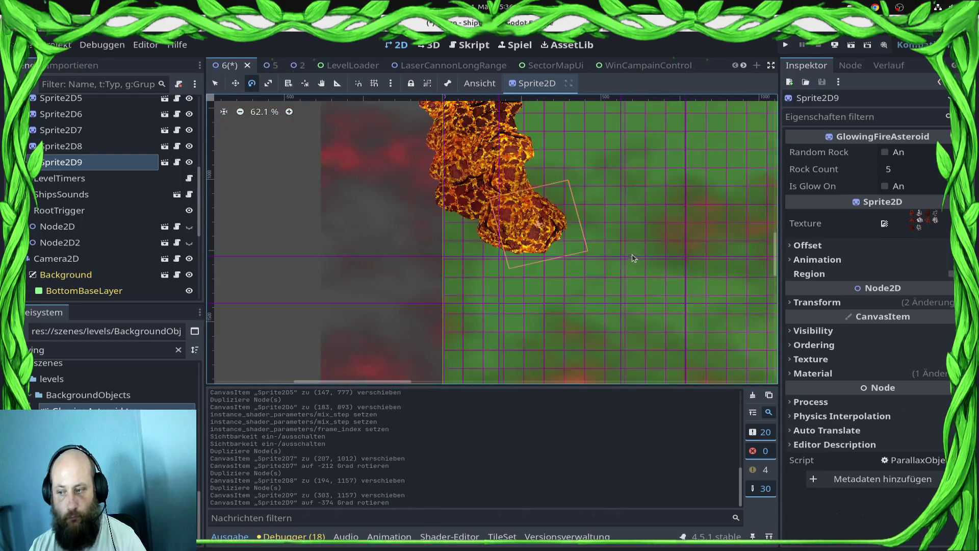
pyautogui.hotkey('ctrl', 'd')
pyautogui.moveTo(417, 360)
pyautogui.mouseDown()
pyautogui.moveTo(375, 237)
pyautogui.moveTo(365, 246)
pyautogui.moveTo(376, 264)
pyautogui.mouseUp()
pyautogui.press('w')
pyautogui.press('q')
pyautogui.hotkey('ctrl', 'z')
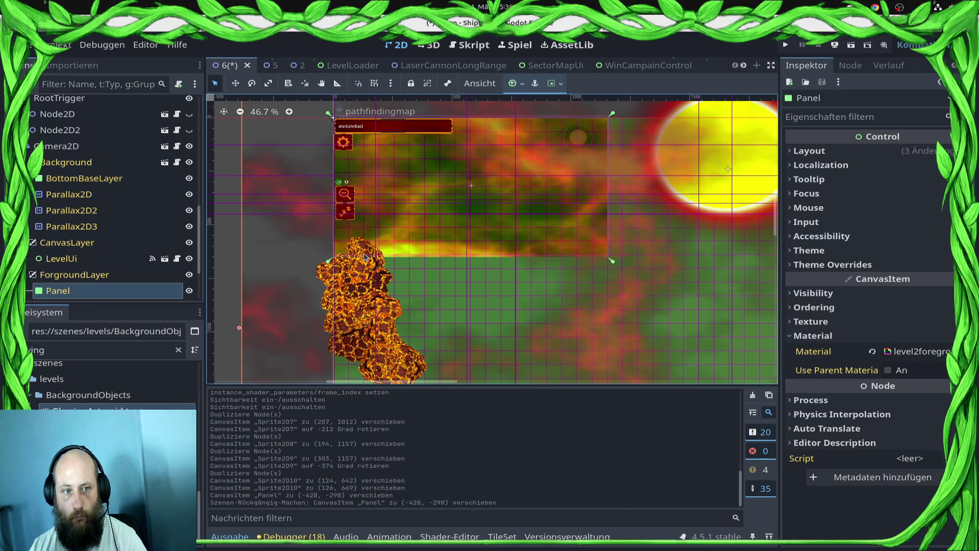
pyautogui.click(362, 253)
pyautogui.press('e')
pyautogui.moveTo(357, 250)
pyautogui.mouseDown()
pyautogui.moveTo(343, 276)
pyautogui.moveTo(373, 252)
pyautogui.moveTo(385, 260)
pyautogui.moveTo(365, 247)
pyautogui.mouseUp()
# Add an eleventh asteroid rotated further, then duplicate it into a twelfth copy.
pyautogui.hotkey('ctrl', 'd')
pyautogui.press('w')
pyautogui.press('s')
pyautogui.press('e')
pyautogui.press('w')
pyautogui.moveTo(402, 261)
pyautogui.mouseDown()
pyautogui.moveTo(388, 248)
pyautogui.moveTo(425, 262)
pyautogui.moveTo(413, 251)
pyautogui.mouseUp()
pyautogui.hotkey('ctrl', 'd')
# Set the twelfth asteroid's instance shader Frame Index to 6.
pyautogui.click(899, 377)
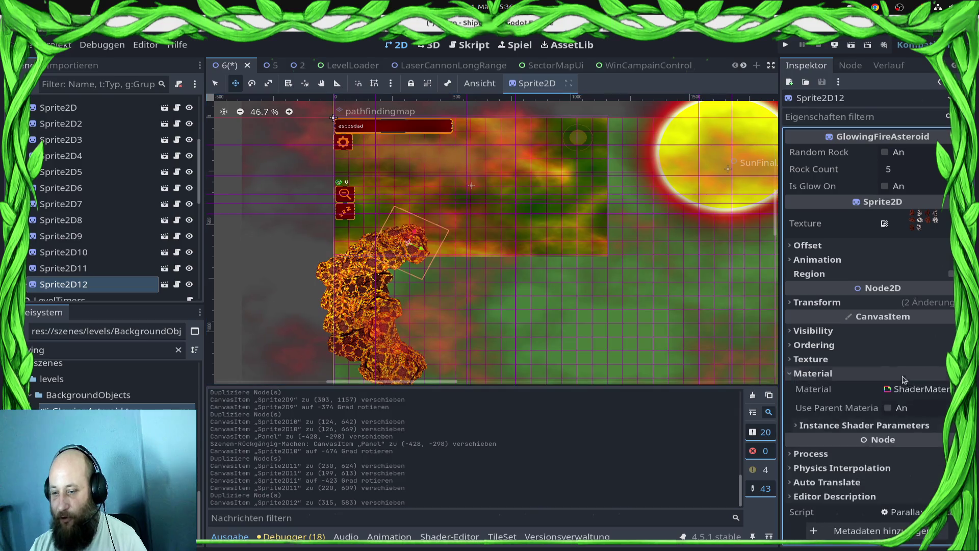
pyautogui.click(900, 427)
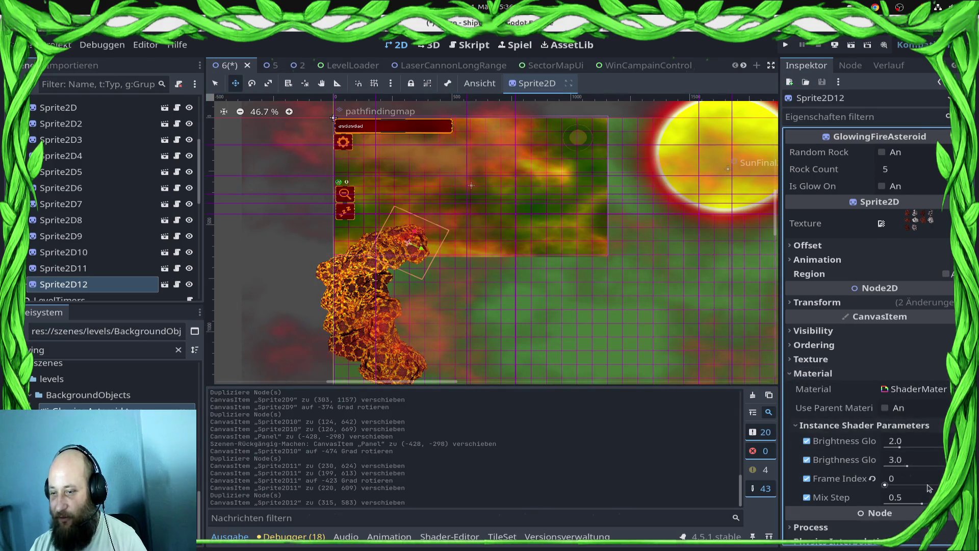
pyautogui.click(885, 485)
pyautogui.write('6')
pyautogui.scroll(6, 472, 186)
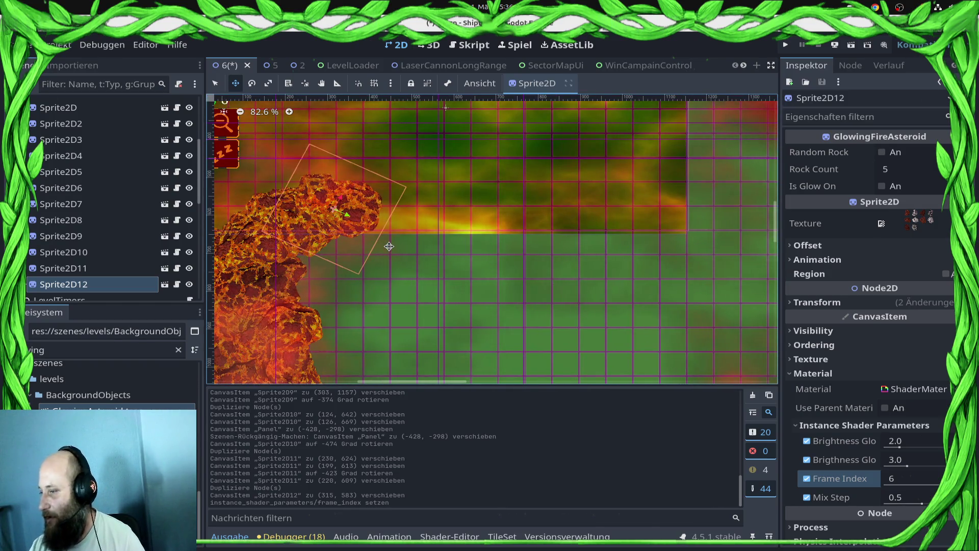
# Duplicate asteroids thirteen through Sprite2D16, placing the last at (428, 1082) on the cluster's lower right.
pyautogui.hotkey('ctrl', 'd')
pyautogui.moveTo(431, 273)
pyautogui.mouseDown()
pyautogui.moveTo(449, 269)
pyautogui.moveTo(414, 269)
pyautogui.mouseUp()
pyautogui.moveTo(321, 288)
pyautogui.mouseDown()
pyautogui.moveTo(376, 297)
pyautogui.moveTo(363, 318)
pyautogui.mouseUp()
pyautogui.scroll(-5, 412, 256)
pyautogui.hotkey('ctrl', 'd')
pyautogui.hotkey('ctrl', 'd')
pyautogui.press('e')
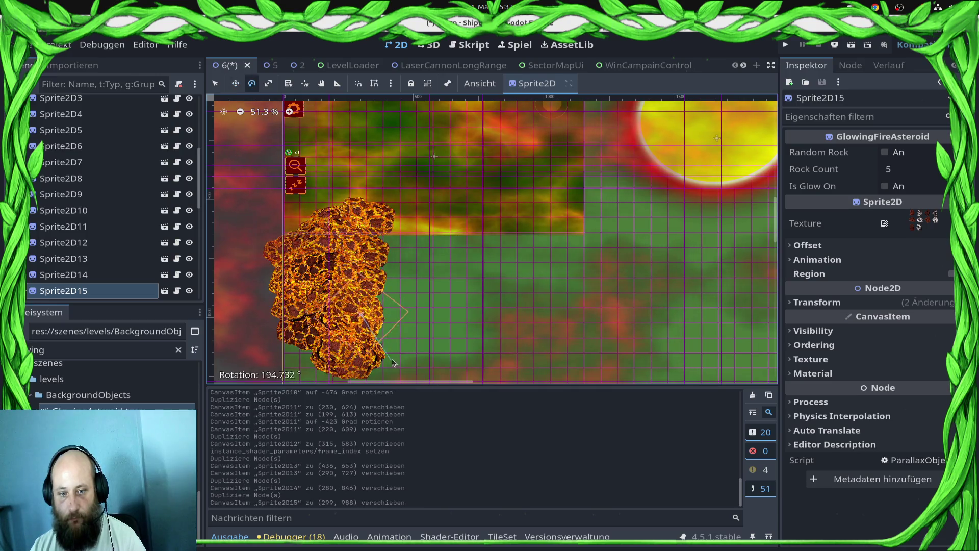
pyautogui.moveTo(391, 363); pyautogui.dragTo(390, 364)
pyautogui.press('w')
pyautogui.hotkey('ctrl', 'd')
pyautogui.moveTo(370, 322); pyautogui.dragTo(406, 346)
# Pan up over the asteroid cluster and zoom the canvas out.
pyautogui.scroll(2, 430, 341)
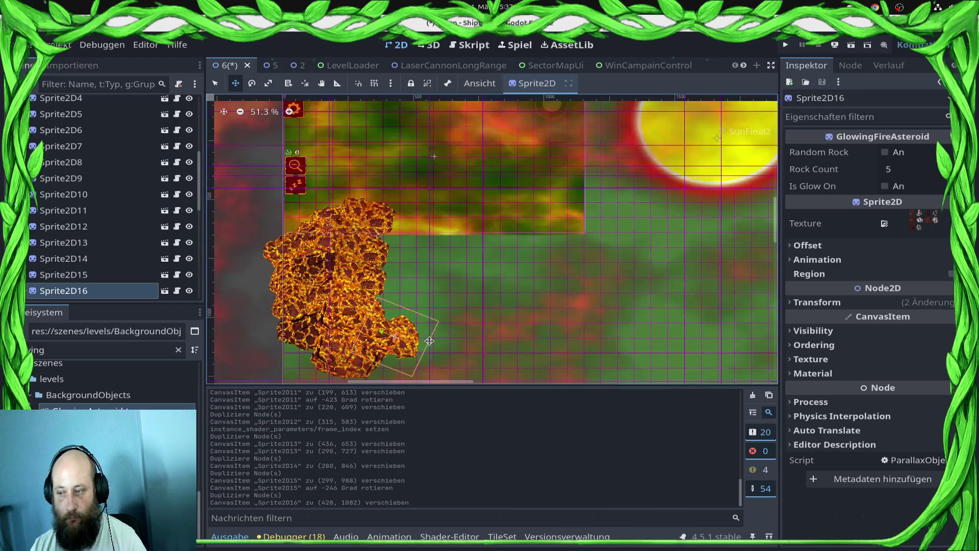
pyautogui.moveTo(492, 328); pyautogui.dragTo(507, 262)
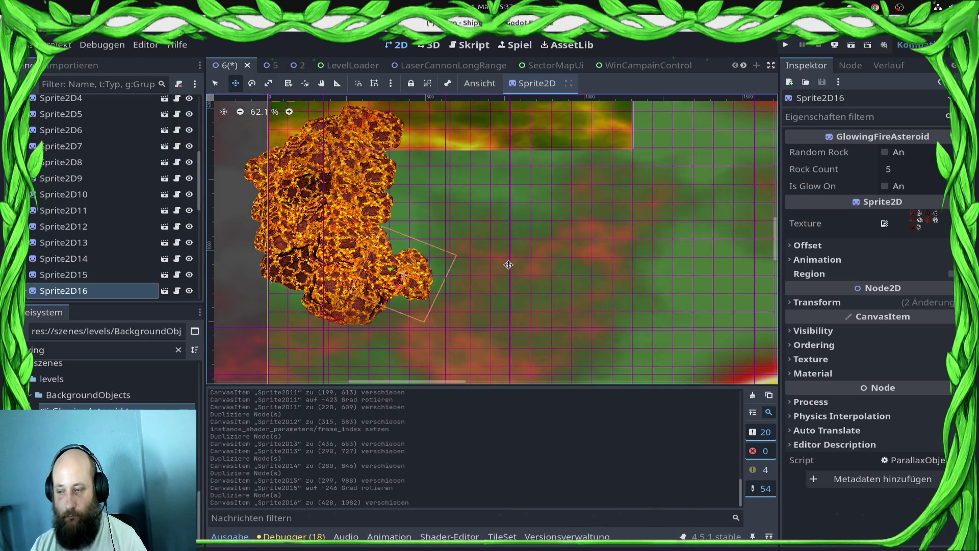
pyautogui.scroll(-8, 535, 285)
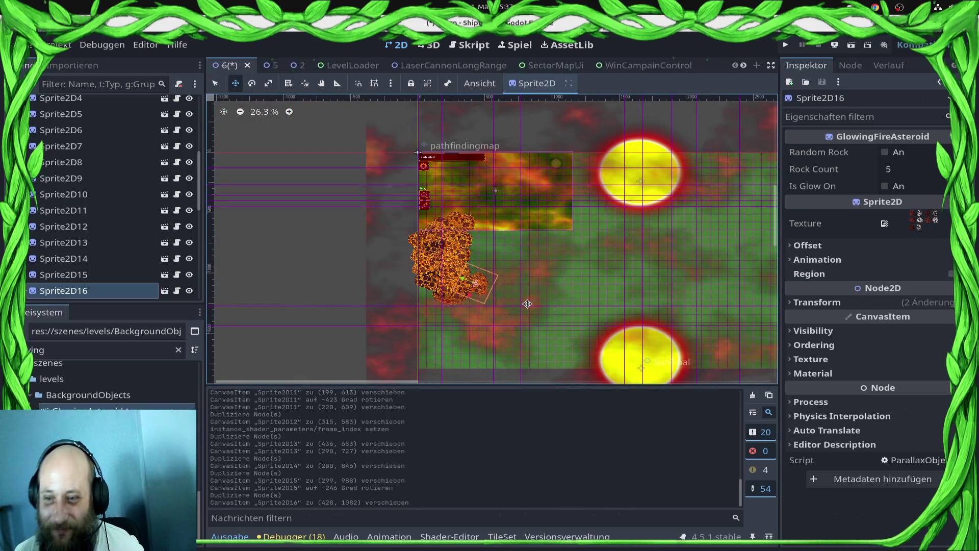
pyautogui.scroll(-3, 528, 304)
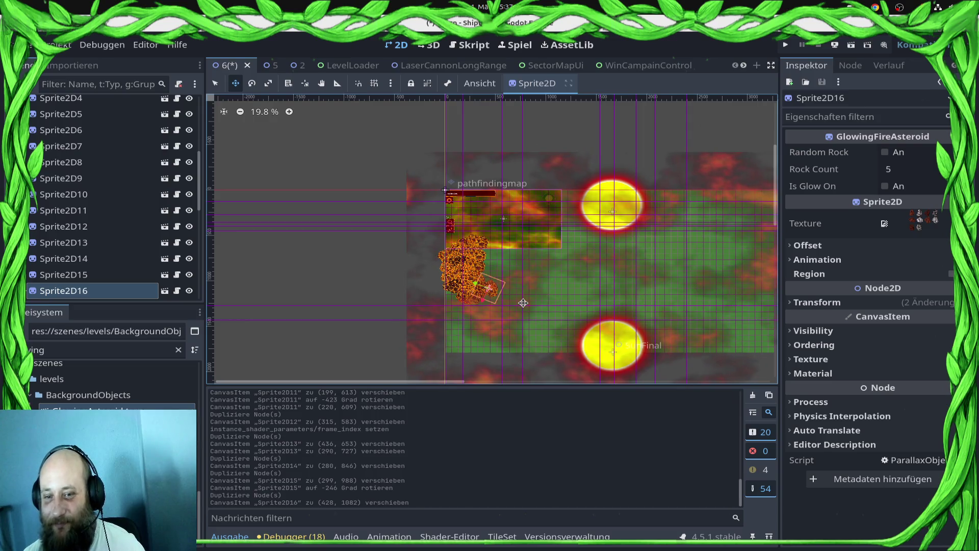
# Select Sprite2D12, the Frame Index 6 asteroid, and pan the canvas around the level.
pyautogui.click(64, 226)
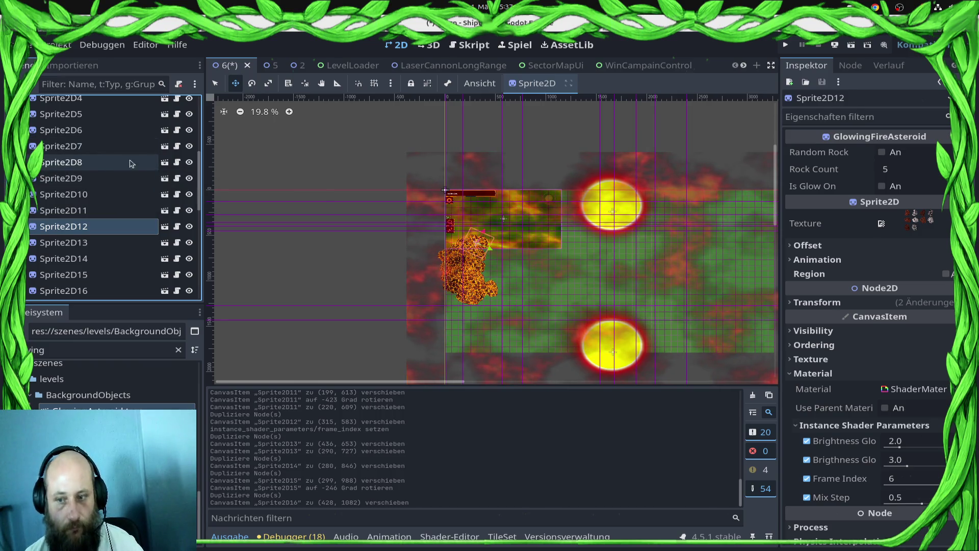
pyautogui.hscroll(2, 577, 266)
pyautogui.hscroll(4, 577, 267)
pyautogui.scroll(-1, 536, 253)
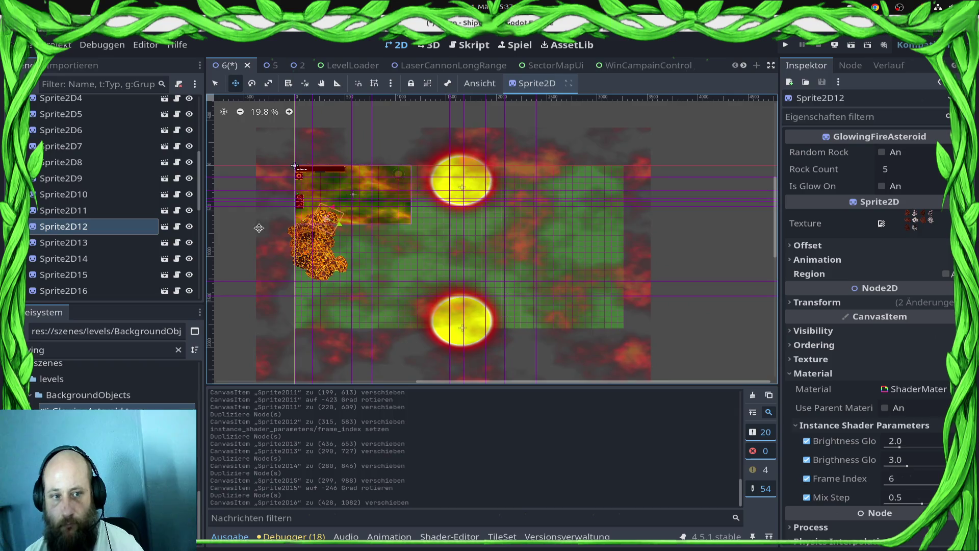
pyautogui.scroll(-6, 99, 219)
pyautogui.scroll(3, 98, 219)
pyautogui.scroll(1, 298, 231)
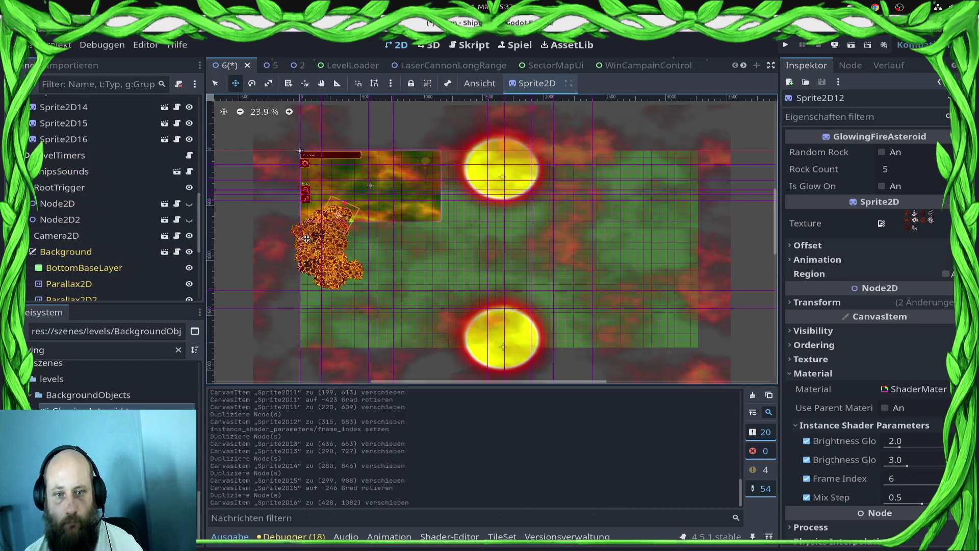
pyautogui.scroll(3, 298, 231)
# Place Sprite2D17 toward the lower sun and create Sprite2D18 with Frame Index 2.
pyautogui.hotkey('ctrl', 'd')
pyautogui.moveTo(356, 177)
pyautogui.mouseDown()
pyautogui.moveTo(471, 258)
pyautogui.moveTo(575, 242)
pyautogui.moveTo(553, 257)
pyautogui.moveTo(536, 335)
pyautogui.moveTo(508, 337)
pyautogui.mouseUp()
pyautogui.press('e')
pyautogui.hotkey('ctrl', 'd')
pyautogui.press('w')
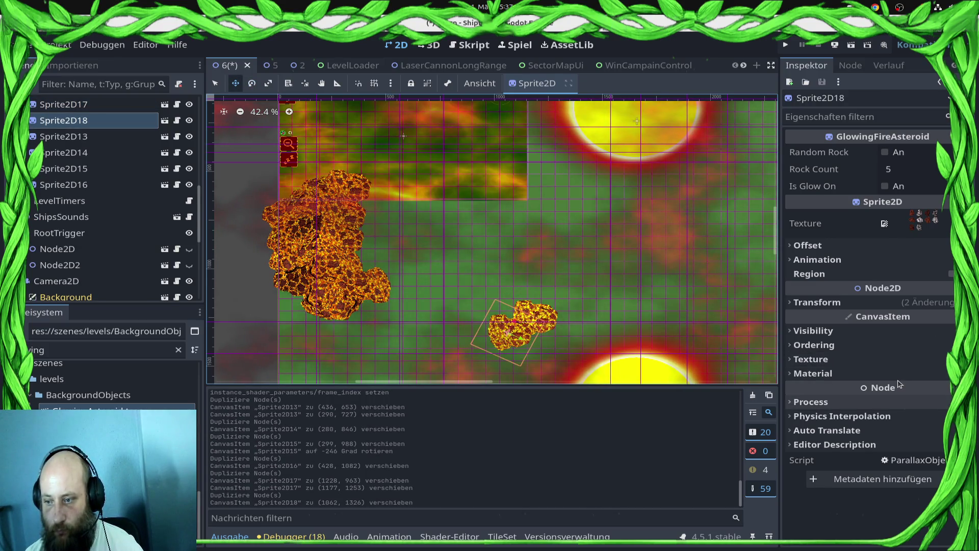
pyautogui.click(898, 375)
pyautogui.moveTo(918, 485); pyautogui.dragTo(889, 488)
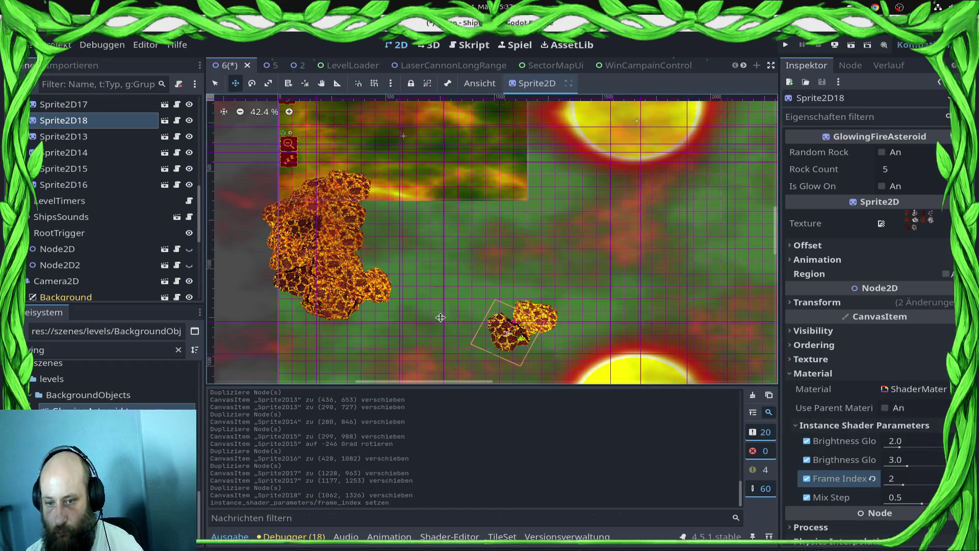
pyautogui.scroll(3, 525, 326)
# Add Sprite2D19 nudged upward, with its Frame Index raised back to 6.
pyautogui.hotkey('ctrl', 'd')
pyautogui.moveTo(476, 256)
pyautogui.mouseDown()
pyautogui.moveTo(541, 286)
pyautogui.moveTo(510, 227)
pyautogui.moveTo(461, 208)
pyautogui.mouseUp()
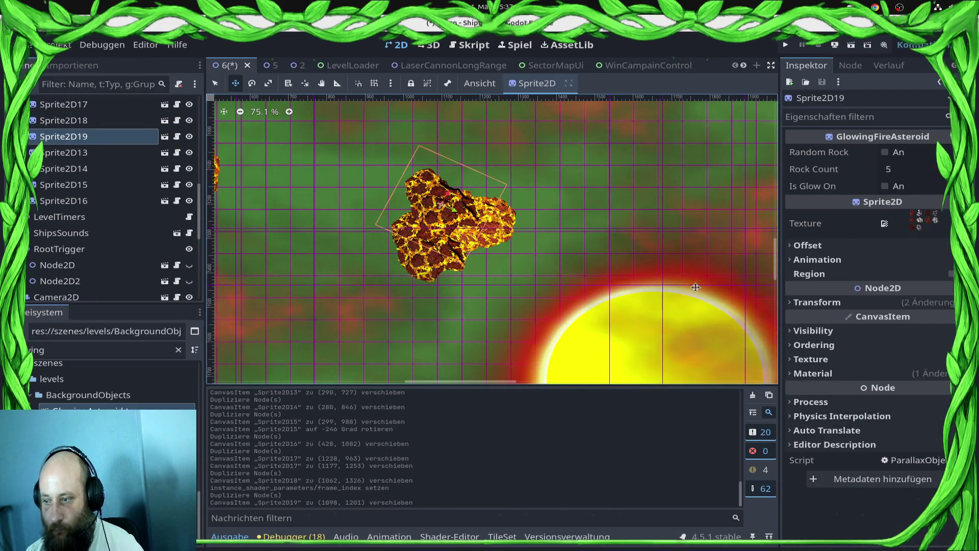
pyautogui.click(907, 376)
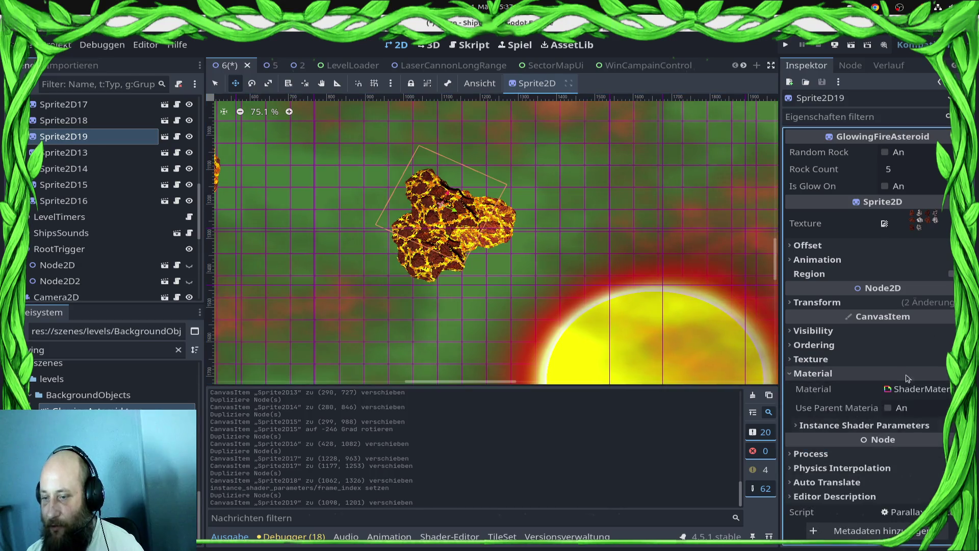
pyautogui.click(905, 425)
pyautogui.moveTo(903, 484); pyautogui.dragTo(939, 485)
pyautogui.scroll(-2, 508, 272)
pyautogui.scroll(-5, 512, 273)
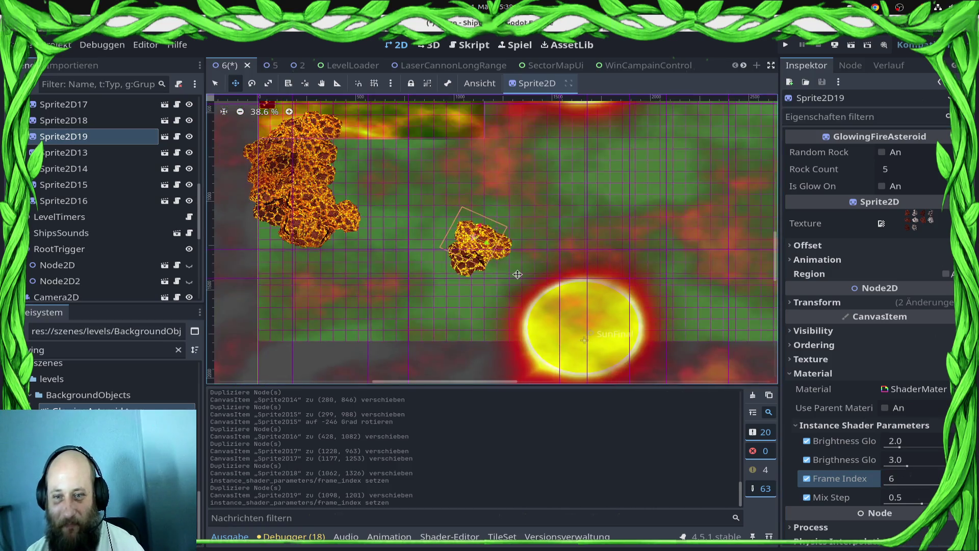
pyautogui.scroll(2, 527, 271)
pyautogui.scroll(-6, 520, 280)
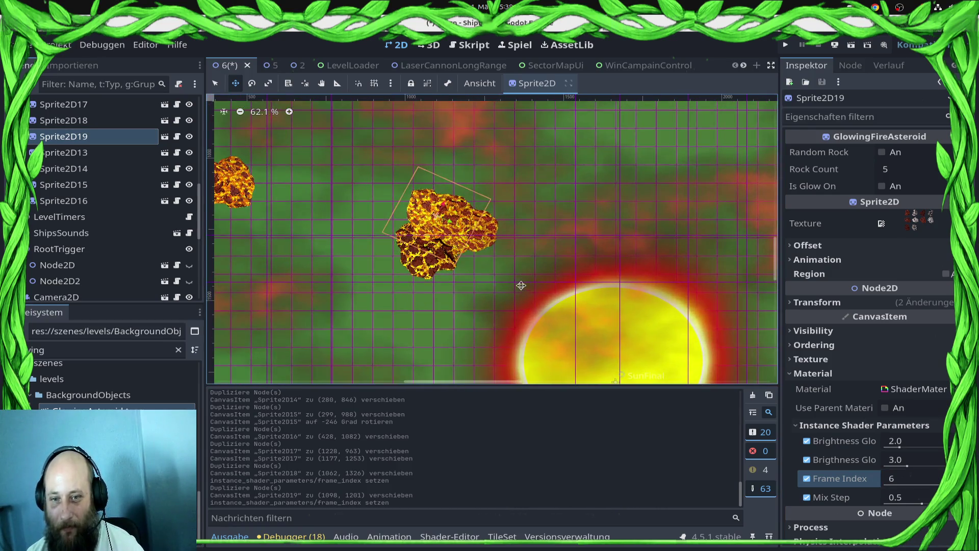
pyautogui.scroll(1, 517, 104)
pyautogui.scroll(-1, 525, 244)
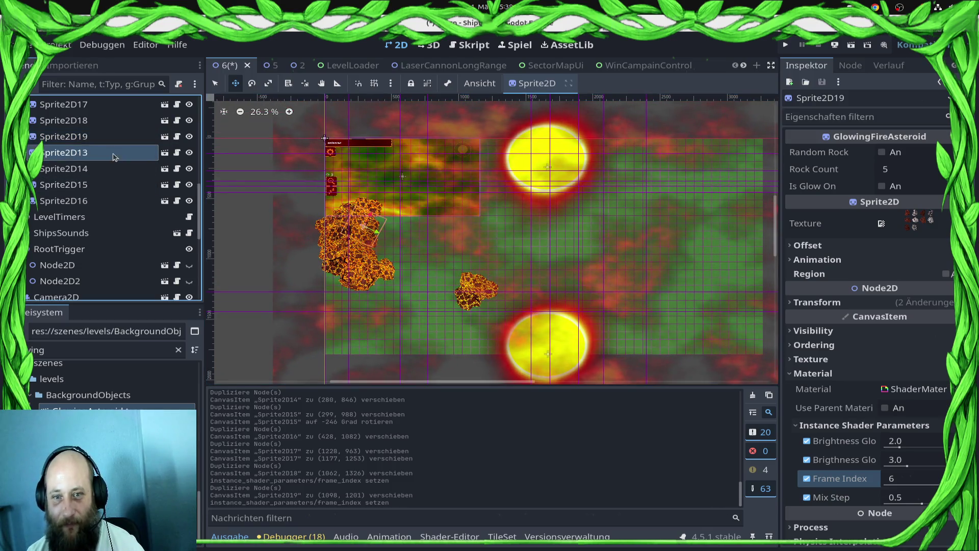
# Select Sprite2D17, Sprite2D18 and Sprite2D19 together in the Scene tree.
pyautogui.click(118, 122)
pyautogui.click(115, 142)
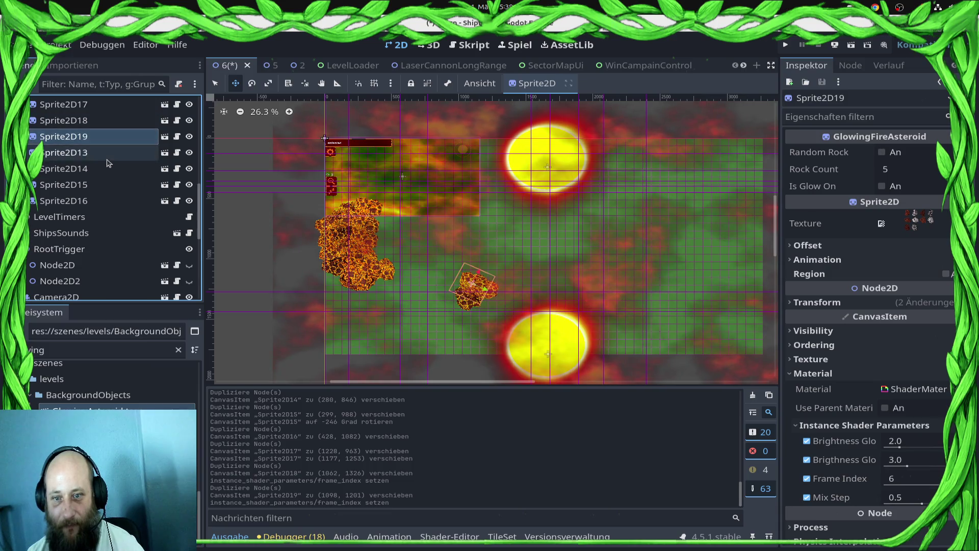
pyautogui.click(106, 155)
pyautogui.click(102, 137)
pyautogui.click(100, 121)
pyautogui.click(100, 105)
pyautogui.keyDown('ctrl'); pyautogui.click(100, 121); pyautogui.keyUp('ctrl')
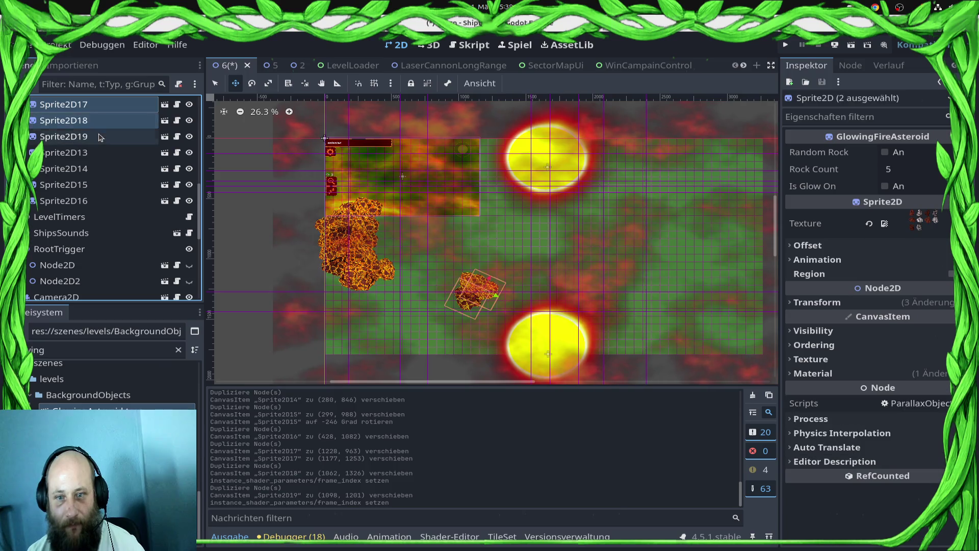
pyautogui.keyDown('ctrl'); pyautogui.click(100, 138); pyautogui.keyUp('ctrl')
# Duplicate the trio as Sprite2D20–22, moving and rotating them near the upper sun.
pyautogui.hotkey('ctrl', 'd')
pyautogui.moveTo(473, 310)
pyautogui.mouseDown()
pyautogui.moveTo(515, 226)
pyautogui.moveTo(476, 198)
pyautogui.mouseUp()
pyautogui.press('e')
pyautogui.scroll(6, 527, 240)
pyautogui.press('w')
pyautogui.scroll(-3, 510, 221)
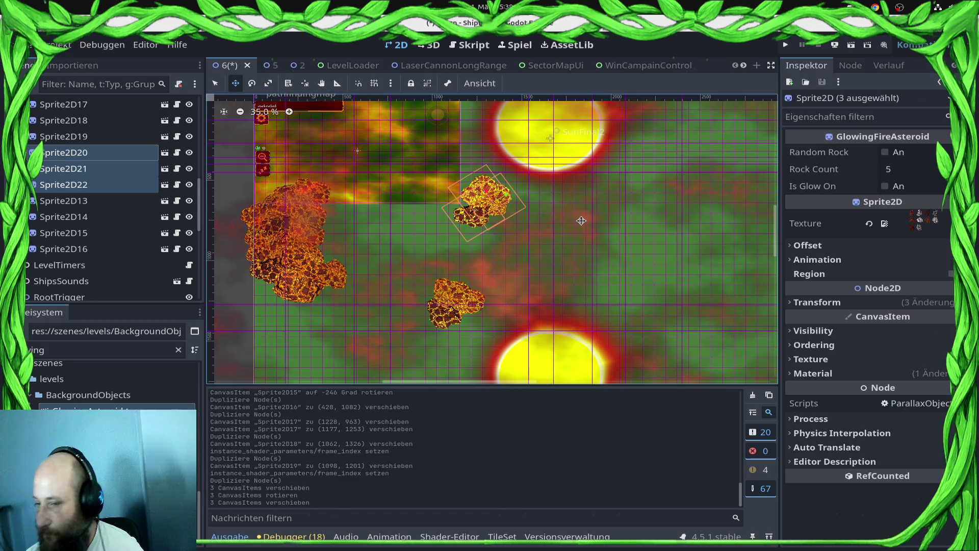
pyautogui.scroll(-2, 581, 221)
pyautogui.moveTo(663, 237)
pyautogui.mouseDown()
pyautogui.moveTo(547, 240)
pyautogui.moveTo(558, 172)
pyautogui.mouseUp()
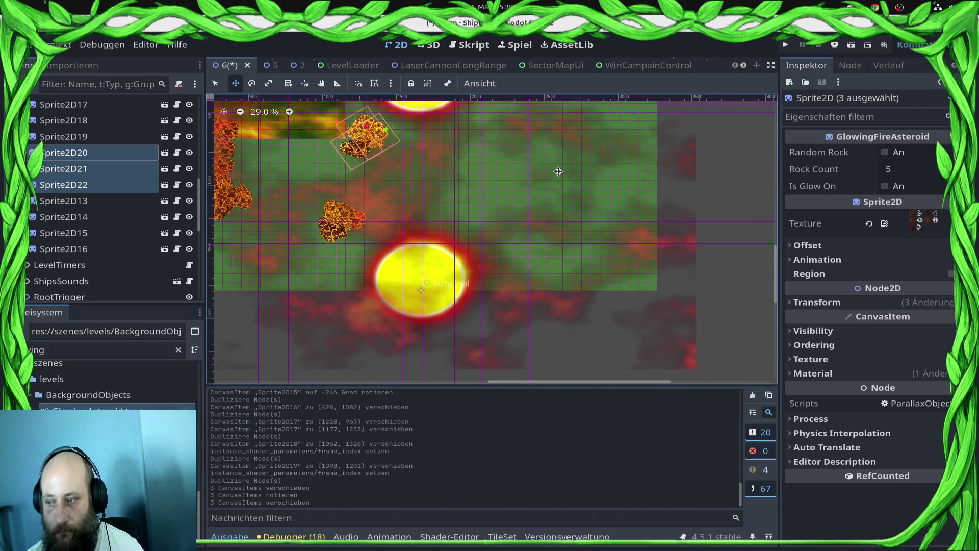
# Continue the Batabuild 6 closed-test release, review its two warnings, and save it.
pyautogui.hotkey('alt', 'Tab')
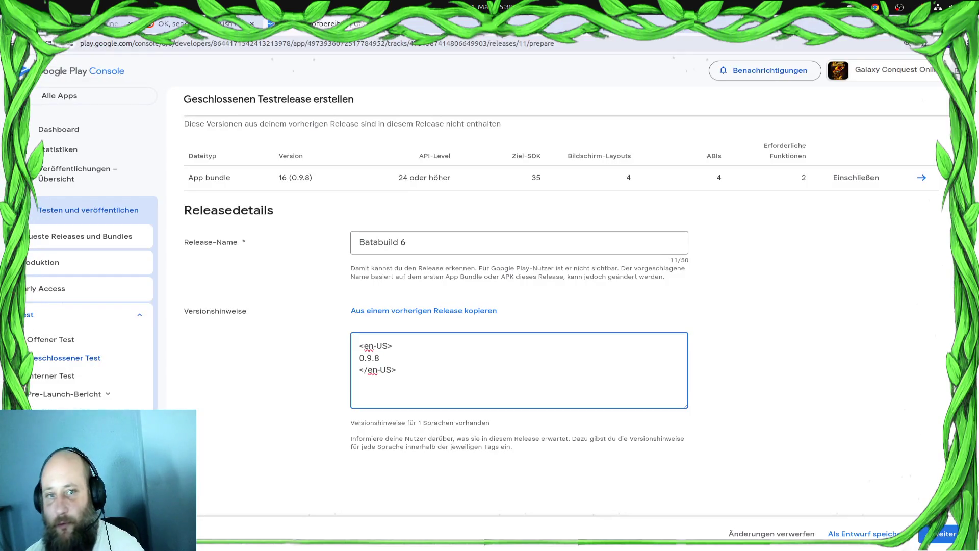
pyautogui.click(928, 545)
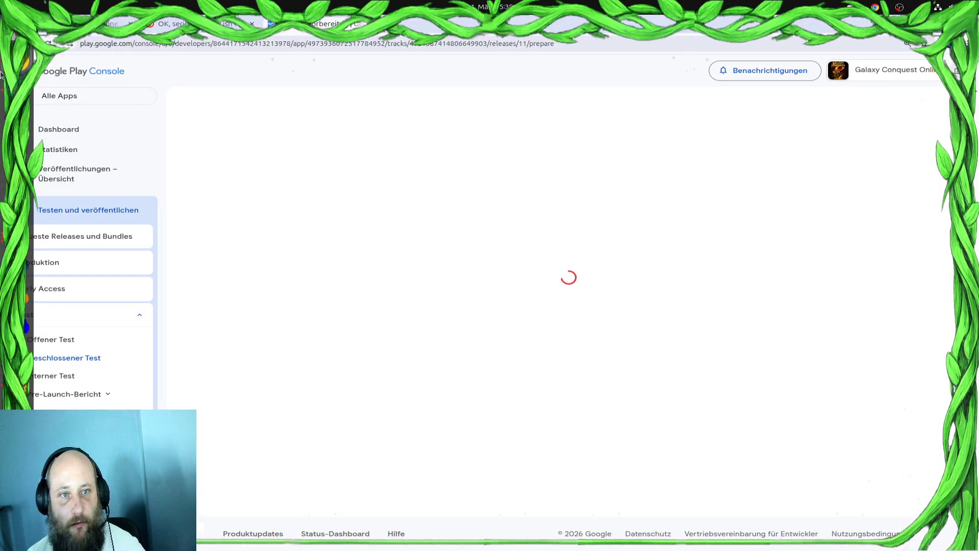
pyautogui.press('super')
pyautogui.press('super')
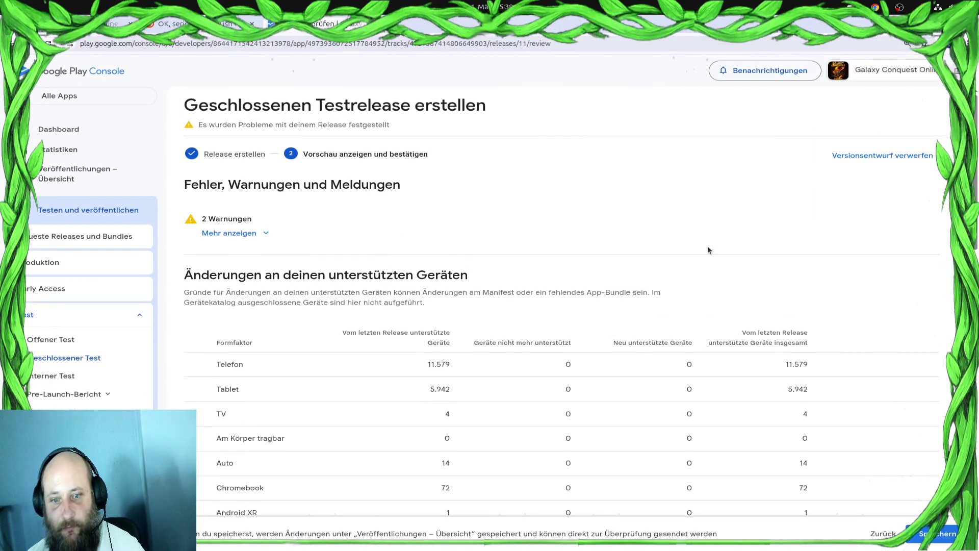
pyautogui.click(239, 236)
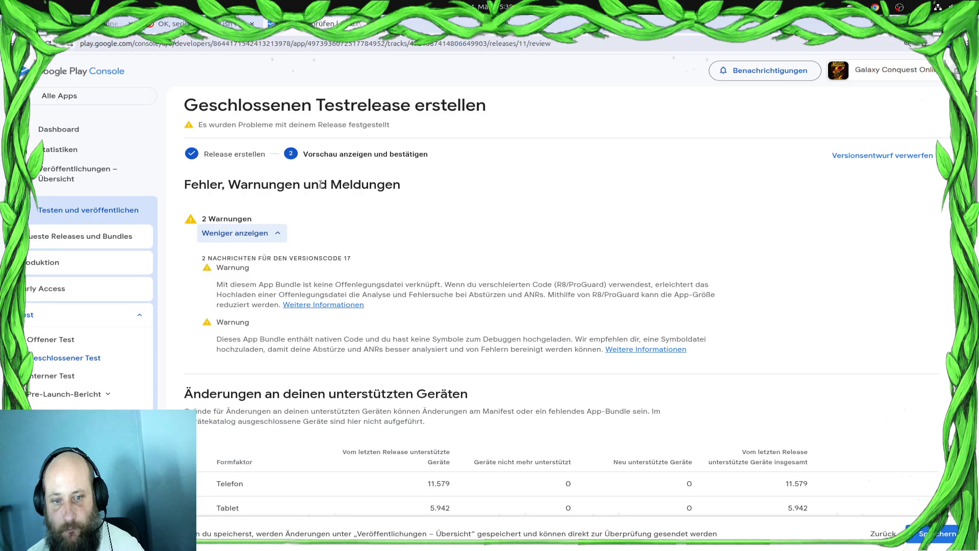
pyautogui.scroll(-3, 727, 275)
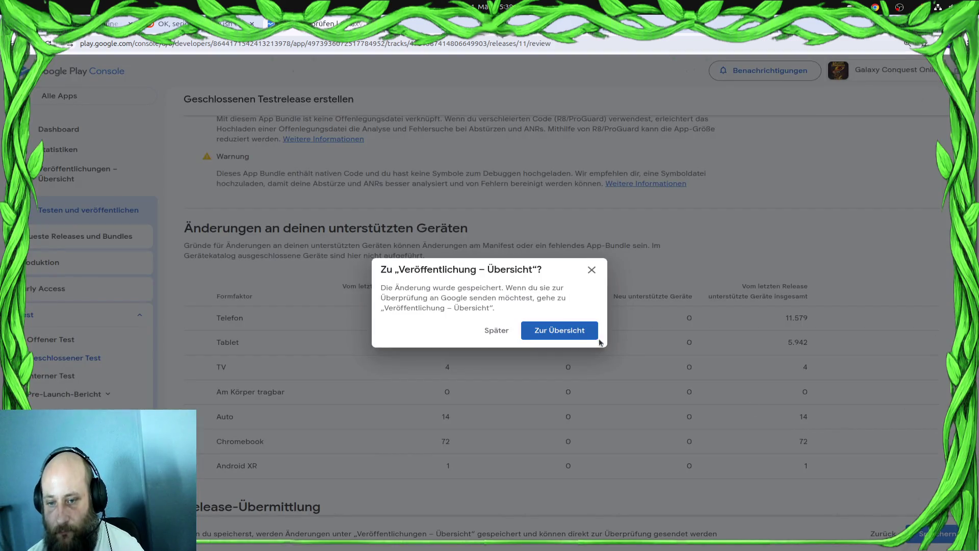
pyautogui.click(594, 337)
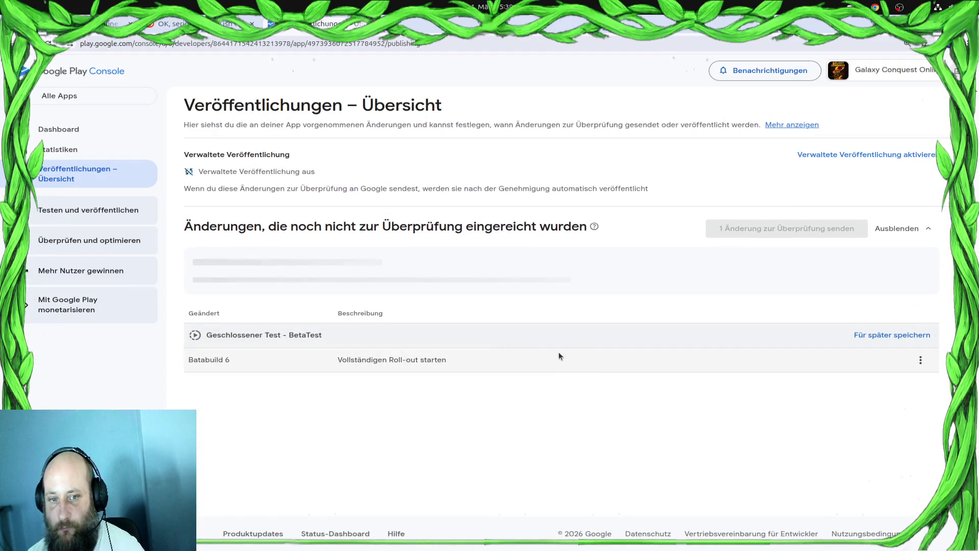
# Send the one pending Batabuild 6 change for review, confirm, and minimise Chrome.
pyautogui.click(787, 228)
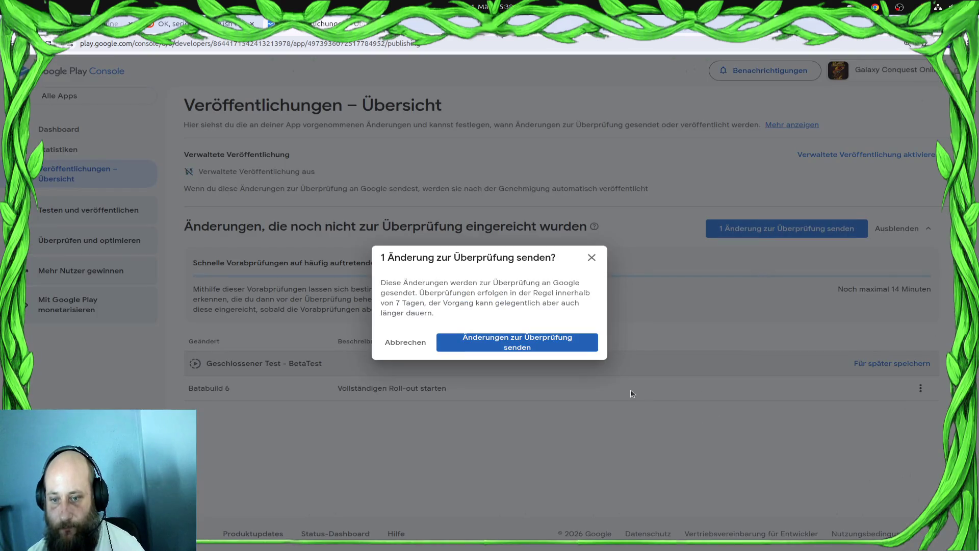
pyautogui.click(588, 348)
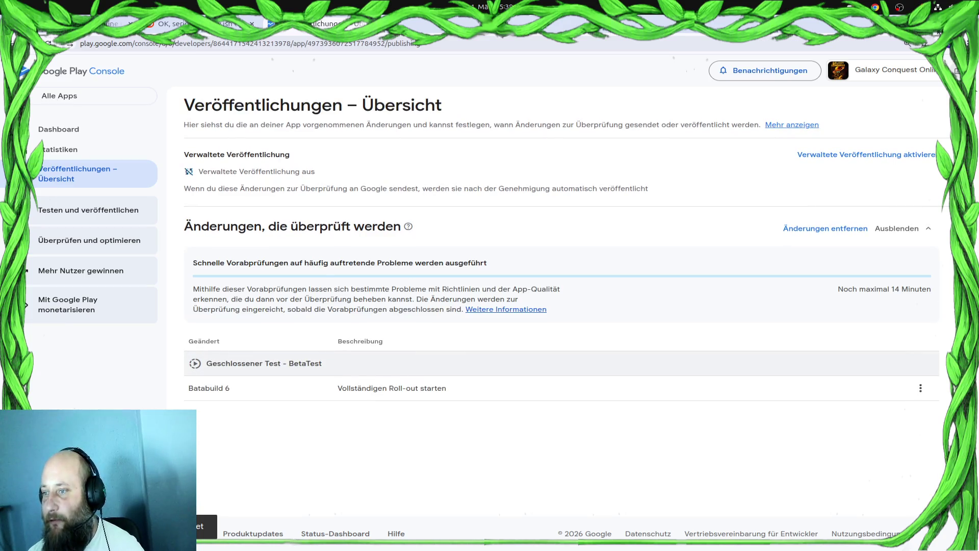
pyautogui.click(936, 38)
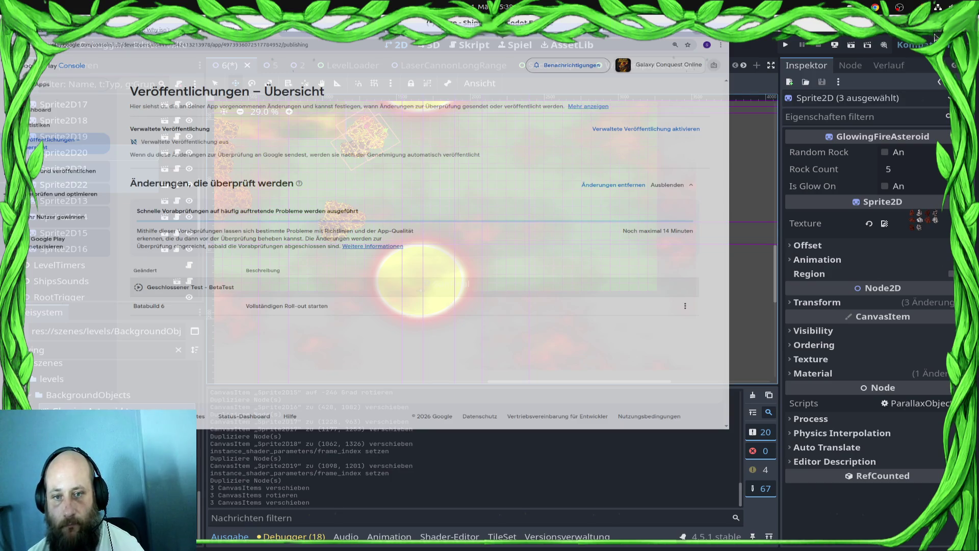
# Duplicate the three asteroids as Sprite2D23–25, moving them right and enlarging them.
pyautogui.hotkey('ctrl', 'd')
pyautogui.moveTo(367, 144); pyautogui.dragTo(543, 204)
pyautogui.scroll(1, 597, 202)
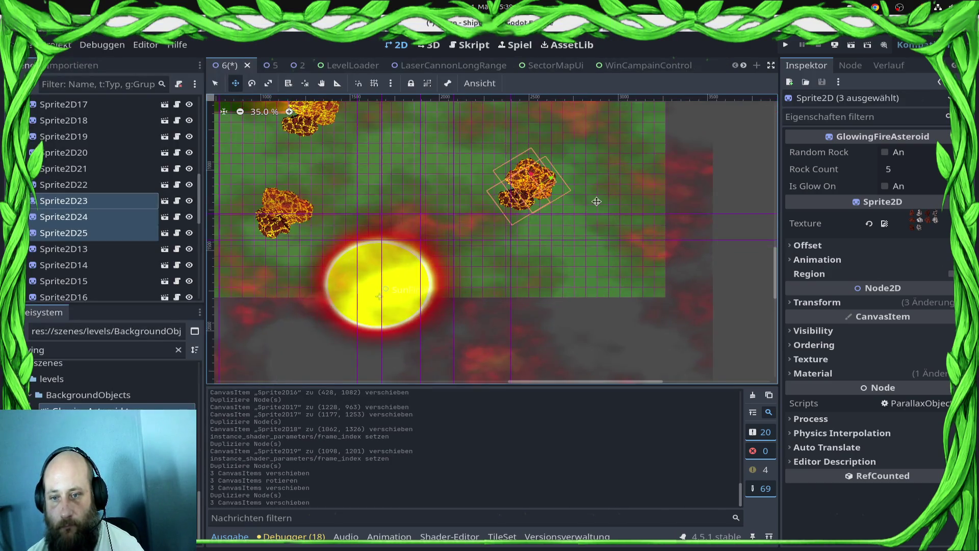
pyautogui.scroll(3, 637, 223)
pyautogui.press('e')
pyautogui.press('s')
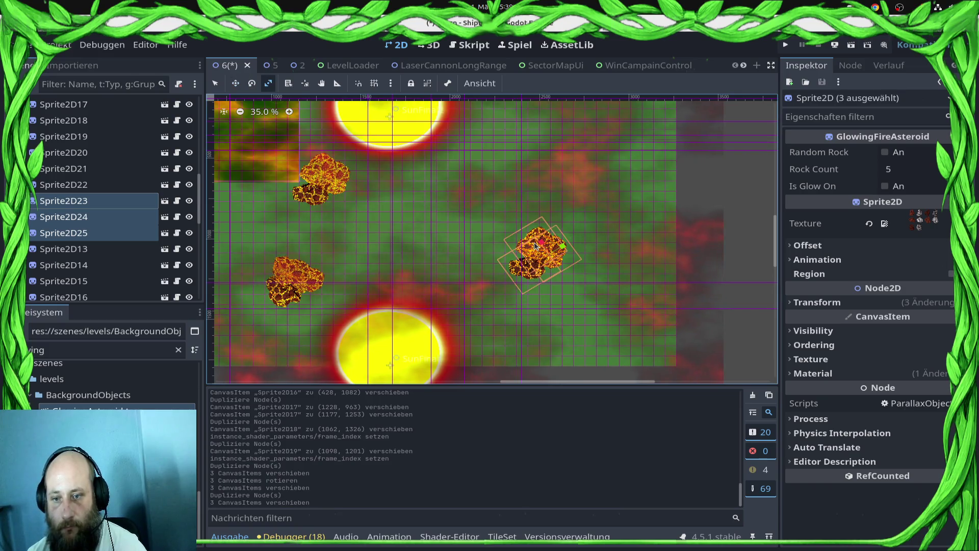
pyautogui.moveTo(536, 246); pyautogui.dragTo(527, 245)
pyautogui.press('w')
pyautogui.moveTo(527, 245); pyautogui.dragTo(511, 276)
pyautogui.press('q')
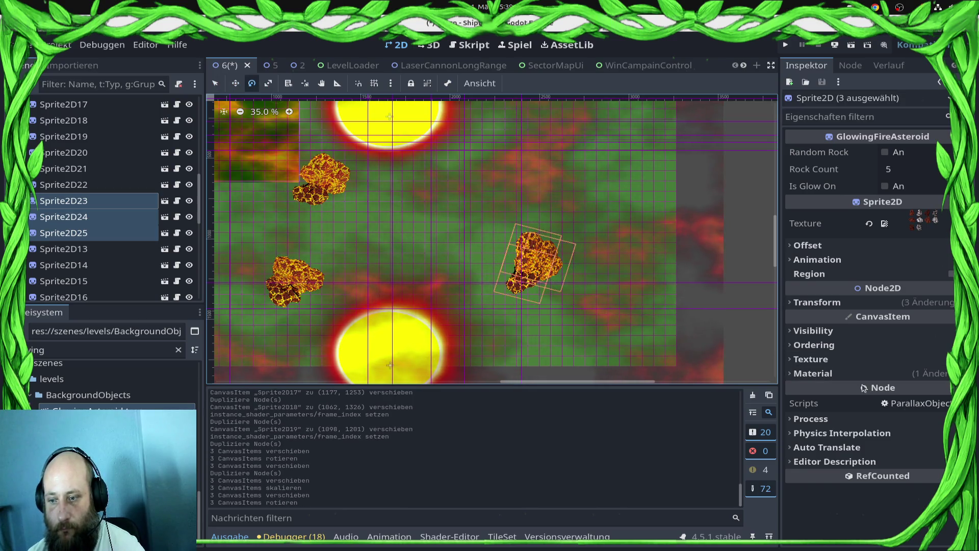
# Set Sprite2D23–25's instance shader Frame Index to 4.
pyautogui.click(862, 373)
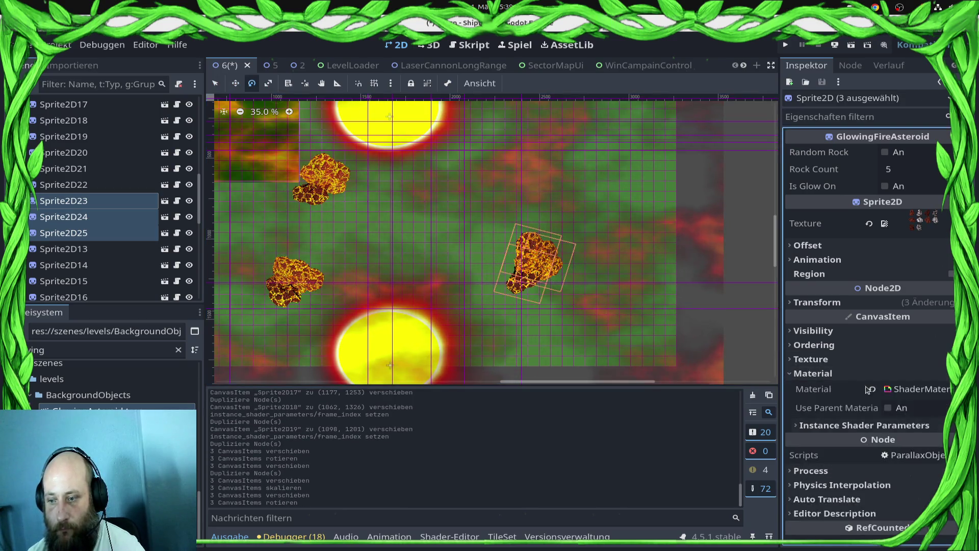
pyautogui.click(866, 425)
pyautogui.click(930, 486)
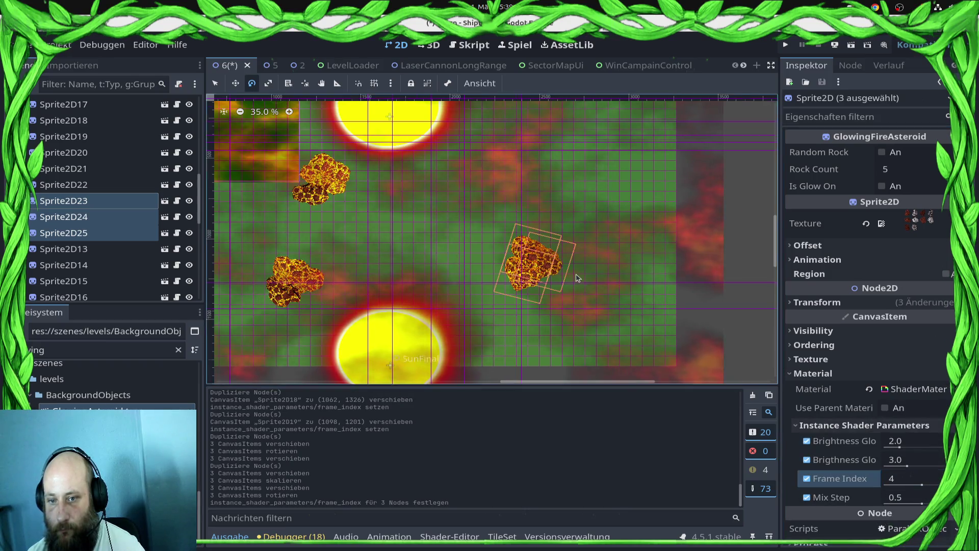
pyautogui.scroll(5, 576, 277)
# Duplicate the trio again as Sprite2D26–28 and move them up and left.
pyautogui.hotkey('ctrl', 'd')
pyautogui.press('w')
pyautogui.moveTo(532, 275)
pyautogui.mouseDown()
pyautogui.moveTo(557, 260)
pyautogui.moveTo(636, 111)
pyautogui.mouseUp()
pyautogui.scroll(5, 551, 149)
pyautogui.moveTo(507, 306); pyautogui.dragTo(454, 229)
# Change Sprite2D26–28's Frame Index from 4 to 6.
pyautogui.click(813, 374)
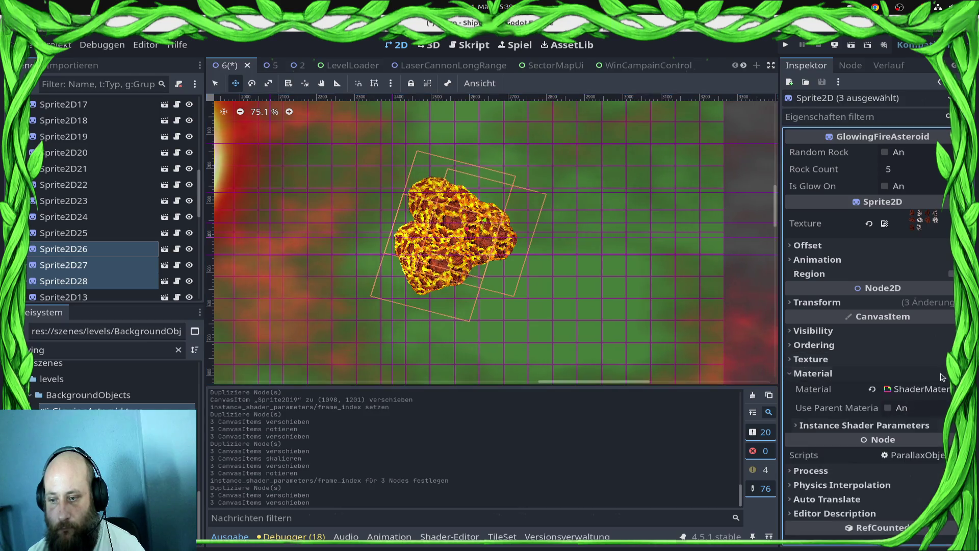
pyautogui.click(865, 425)
pyautogui.moveTo(922, 489); pyautogui.dragTo(939, 489)
pyautogui.scroll(-2, 470, 292)
pyautogui.scroll(-4, 470, 292)
pyautogui.moveTo(470, 291); pyautogui.dragTo(668, 213)
pyautogui.scroll(3, 668, 214)
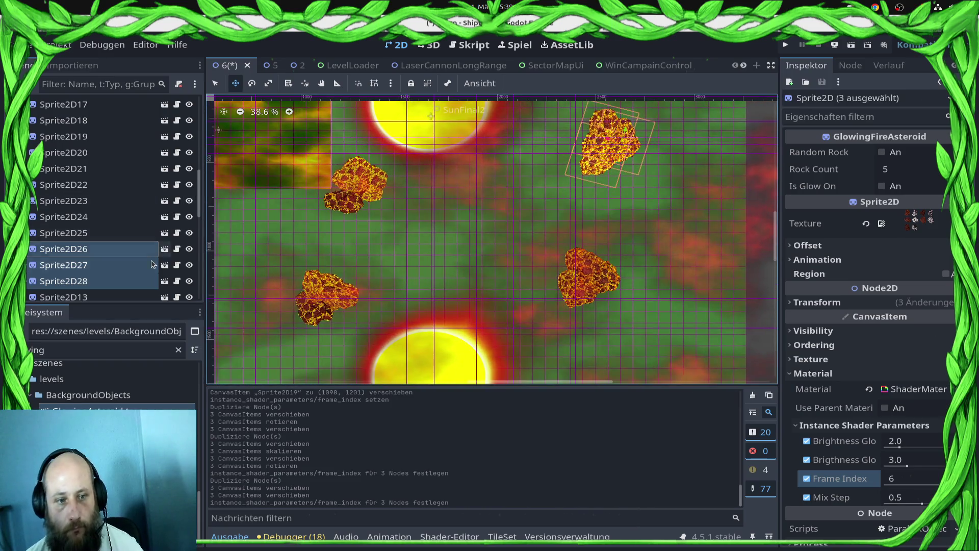
# Unhide the Node2D and Node2D2 laser cannons in the Scene tree.
pyautogui.scroll(-10, 157, 257)
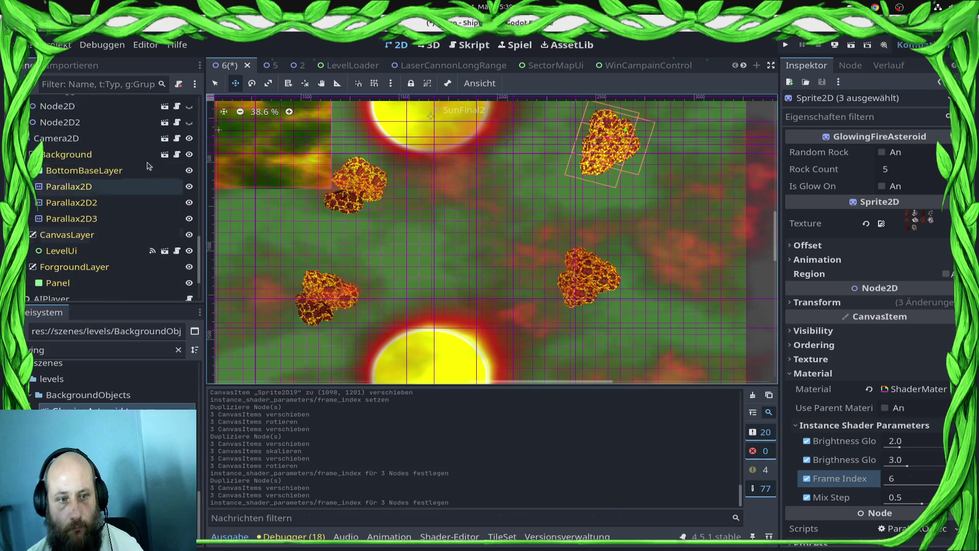
pyautogui.scroll(3, 168, 194)
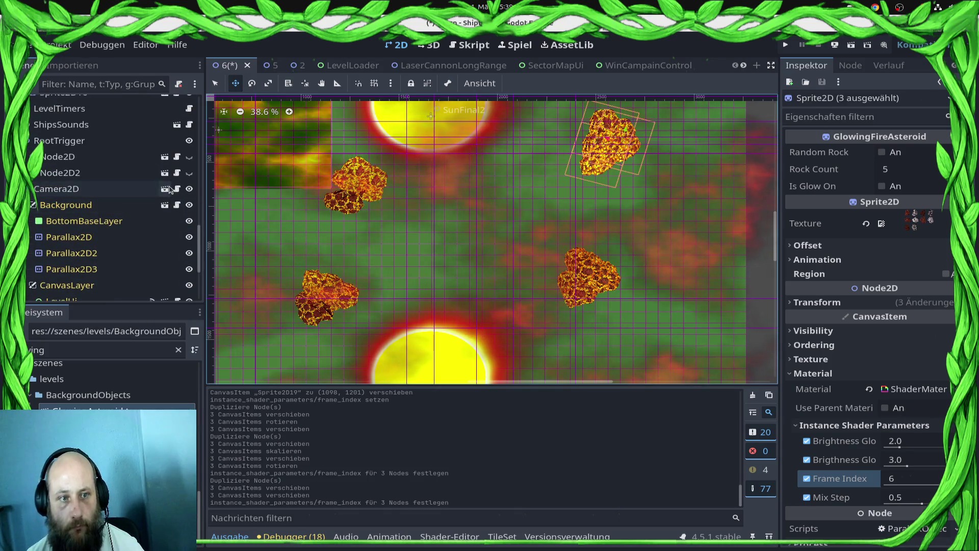
pyautogui.click(189, 156)
pyautogui.click(189, 172)
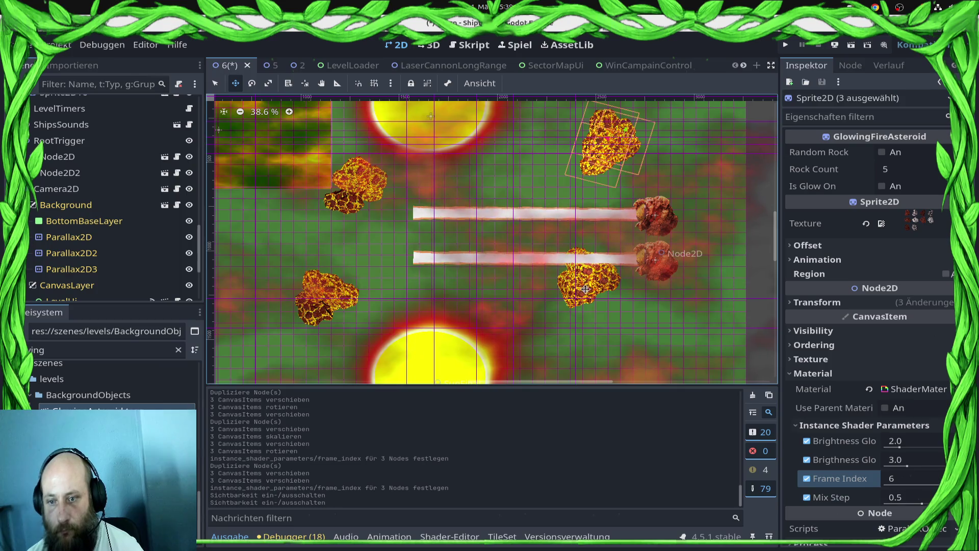
# Select the lower laser cannon Node2D in the level and save the scene.
pyautogui.scroll(-3, 586, 289)
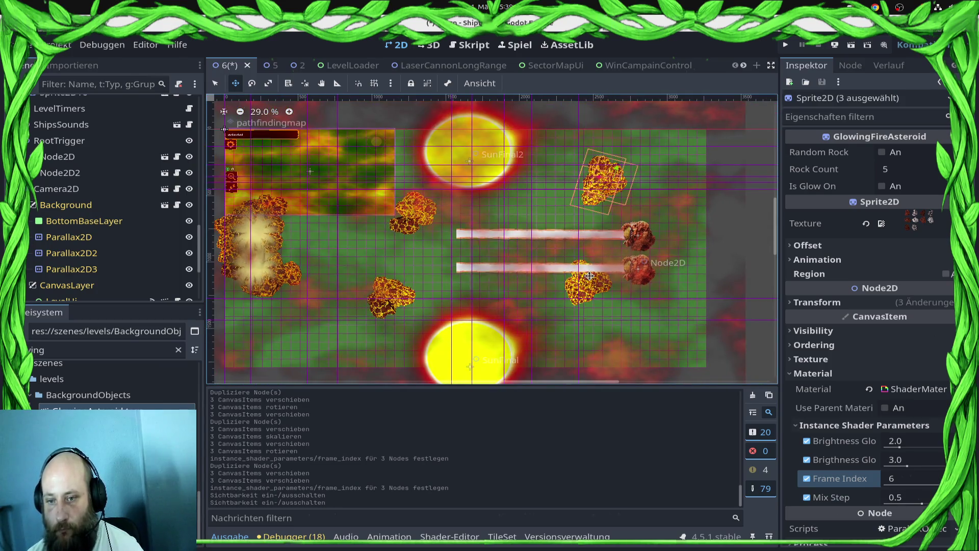
pyautogui.press('q')
pyautogui.click(583, 279)
pyautogui.scroll(10, 591, 269)
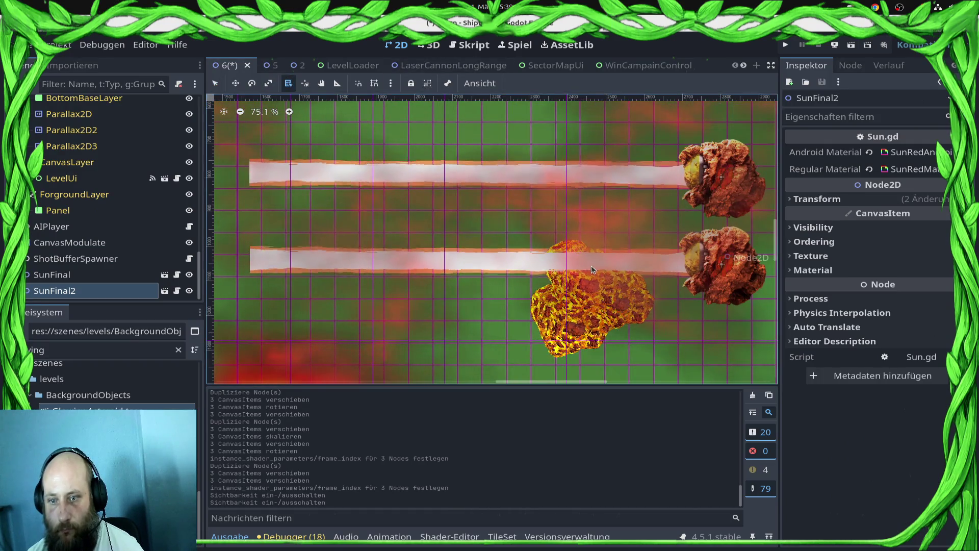
pyautogui.keyDown('alt'); pyautogui.rightClick(592, 265); pyautogui.keyUp('alt')
pyautogui.click(635, 321)
pyautogui.press('w')
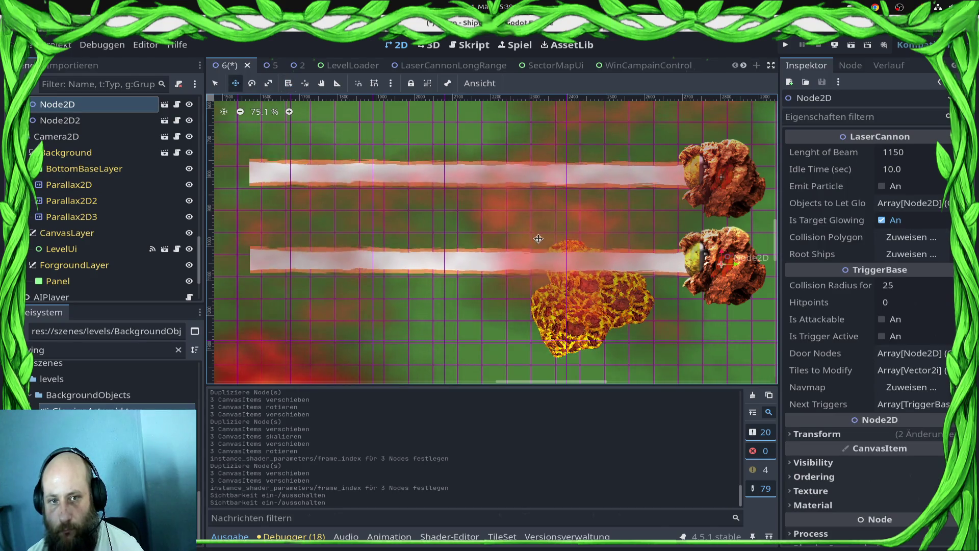
pyautogui.click(288, 83)
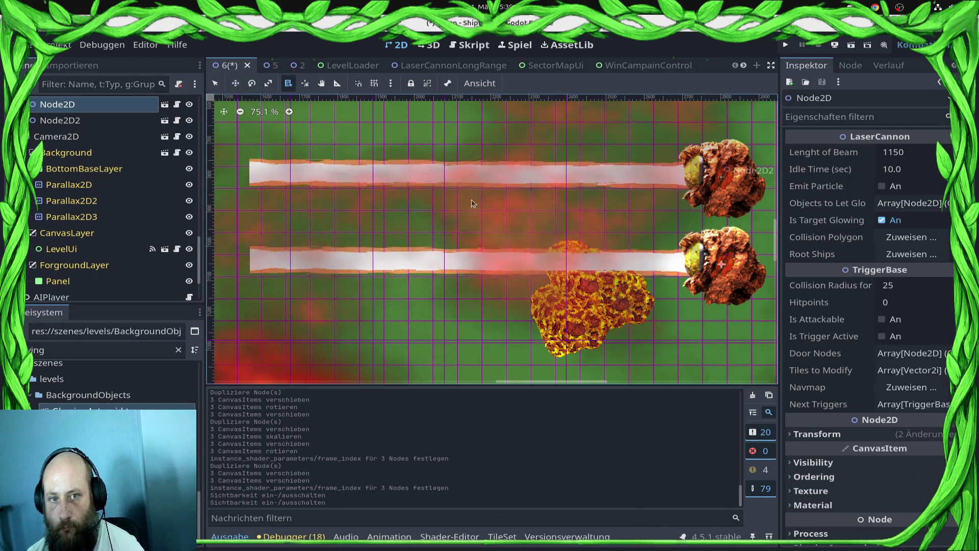
pyautogui.hotkey('ctrl', 's')
# Check which nodes sit under the cluster in the viewport, choosing none.
pyautogui.click(590, 270)
pyautogui.click(569, 266)
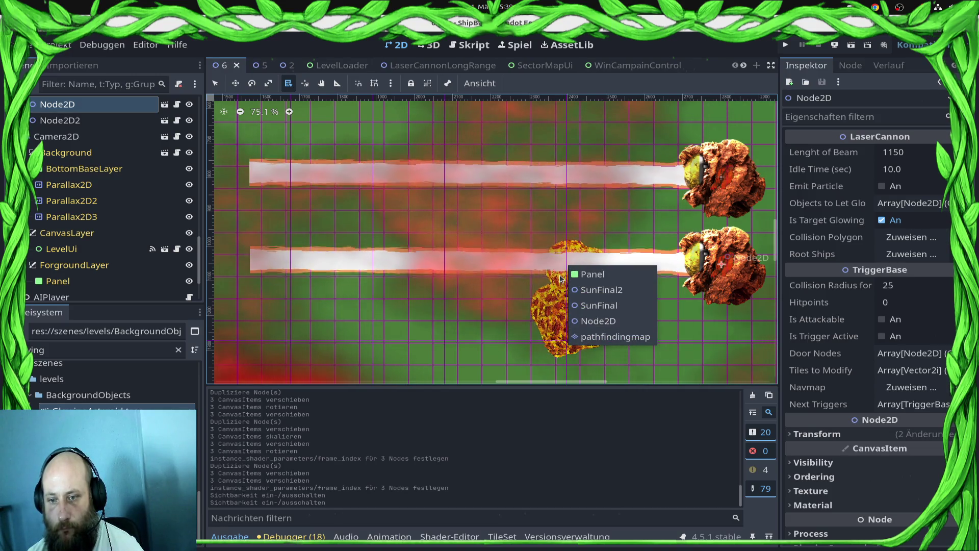
pyautogui.click(583, 278)
pyautogui.click(583, 275)
pyautogui.click(565, 274)
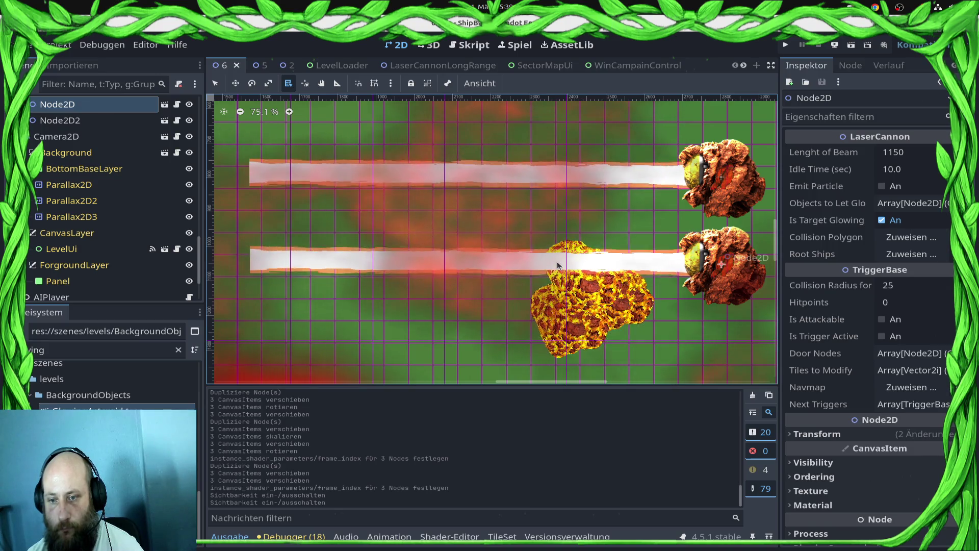
pyautogui.keyDown('alt'); pyautogui.rightClick(559, 265); pyautogui.keyUp('alt')
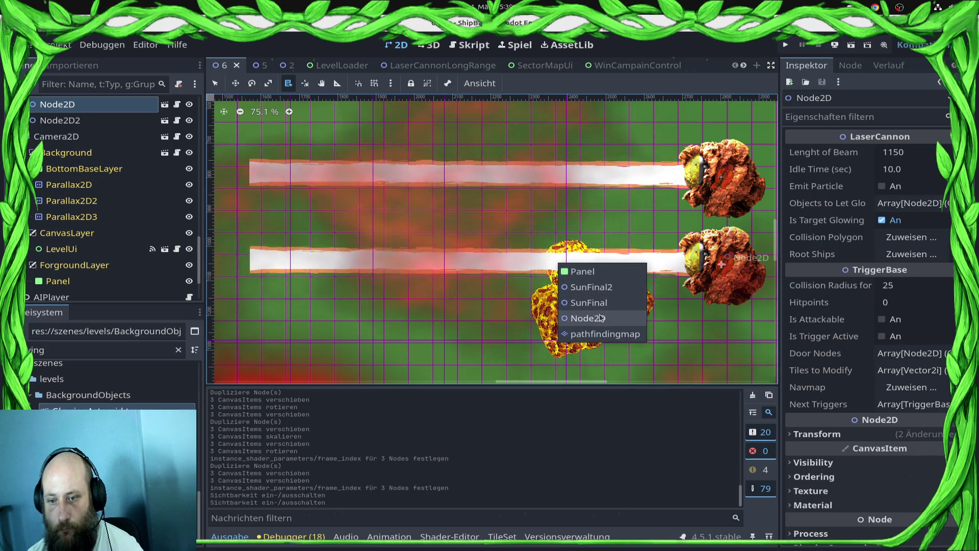
pyautogui.click(578, 258)
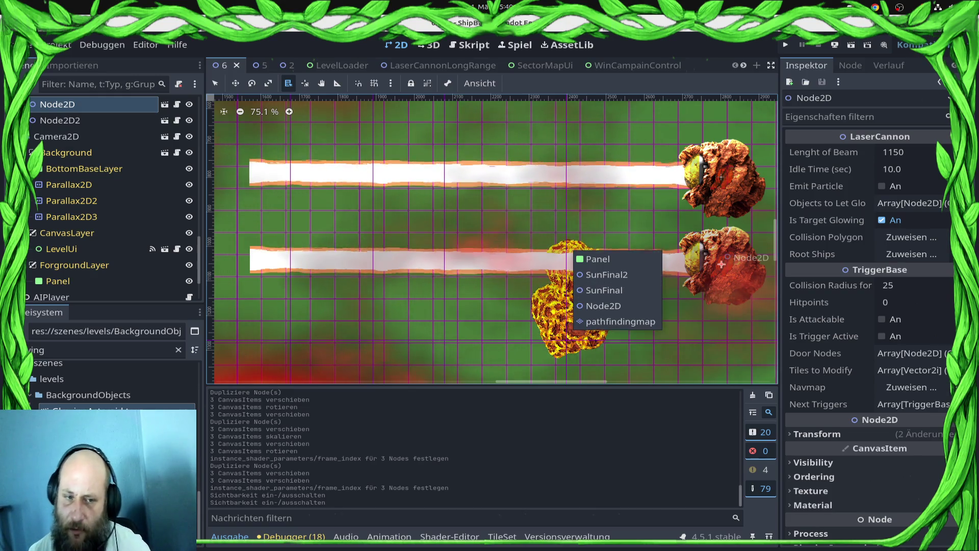
# Browse the Parallax2D3 asteroid sprites (Sprite2D13, 15, 16), ending with Sprite2D15 selected.
pyautogui.click(76, 217)
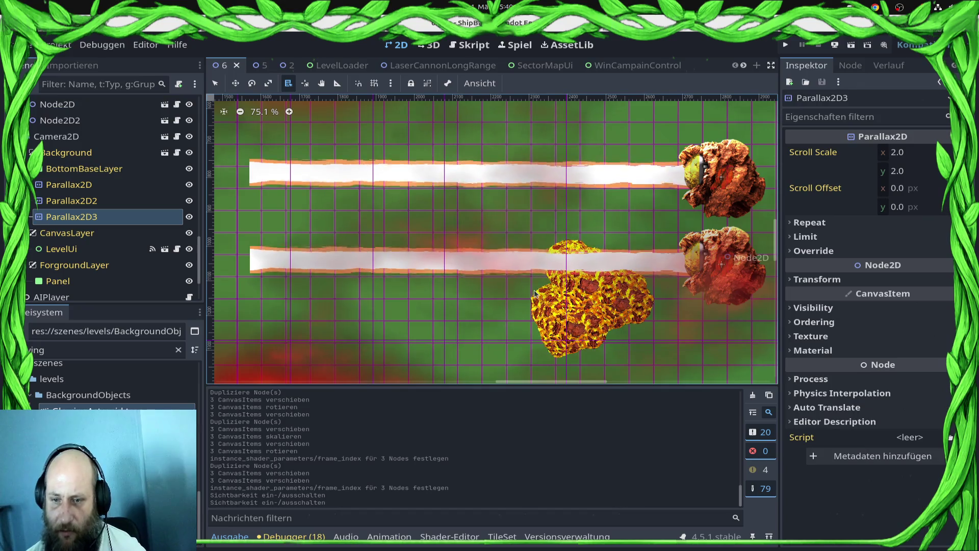
pyautogui.keyDown('alt'); pyautogui.rightClick(561, 279); pyautogui.keyUp('alt')
pyautogui.scroll(10, 561, 280)
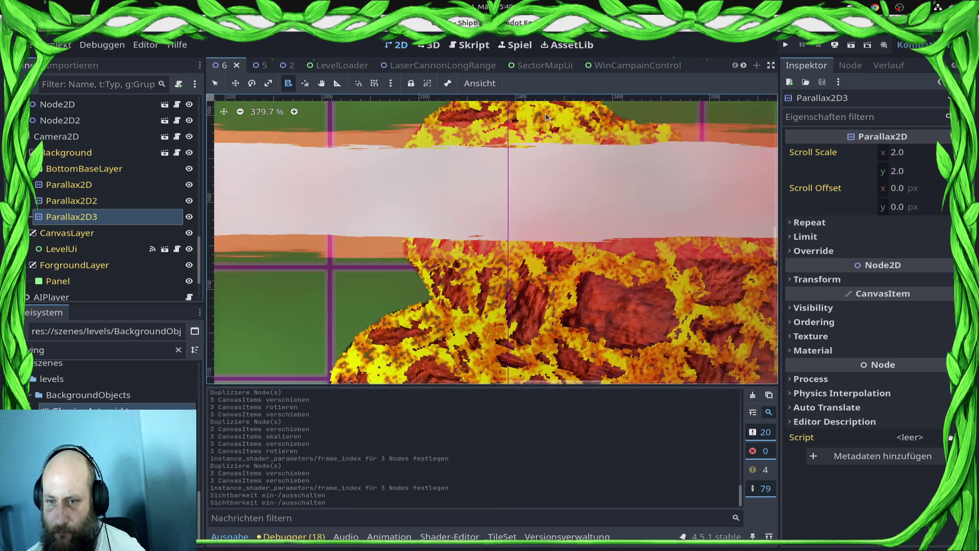
pyautogui.keyDown('alt'); pyautogui.rightClick(545, 115); pyautogui.keyUp('alt')
pyautogui.scroll(-1, 436, 227)
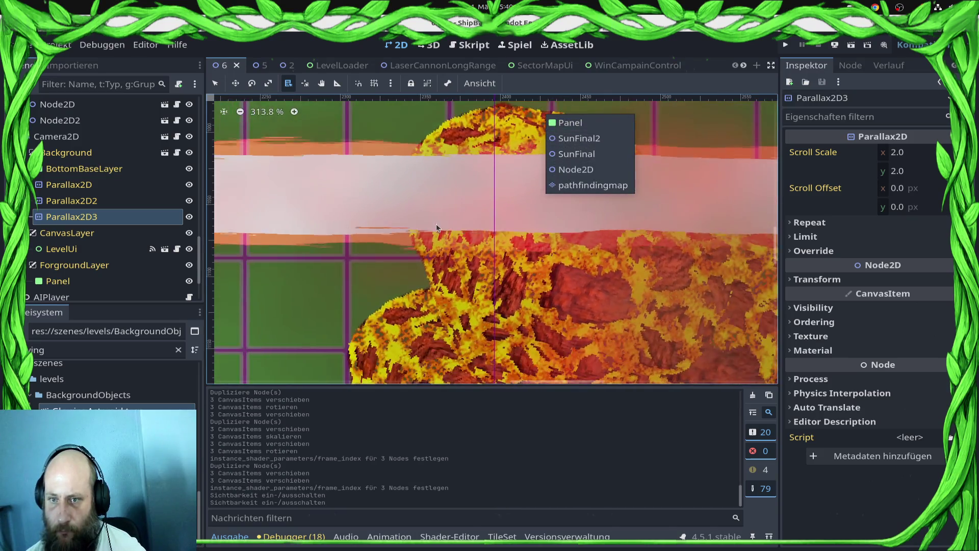
pyautogui.scroll(-7, 436, 227)
pyautogui.scroll(-5, 68, 227)
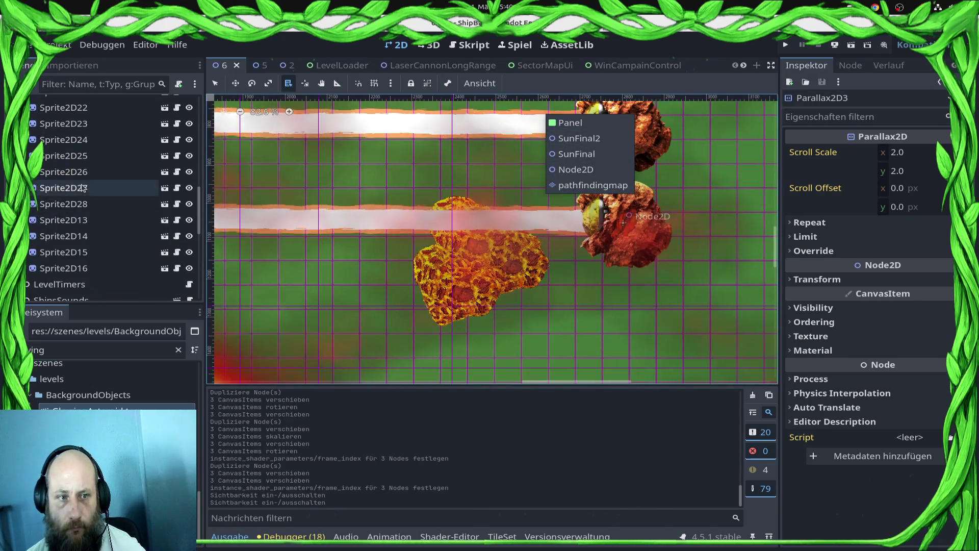
pyautogui.click(68, 224)
pyautogui.click(67, 252)
pyautogui.click(67, 268)
pyautogui.click(66, 252)
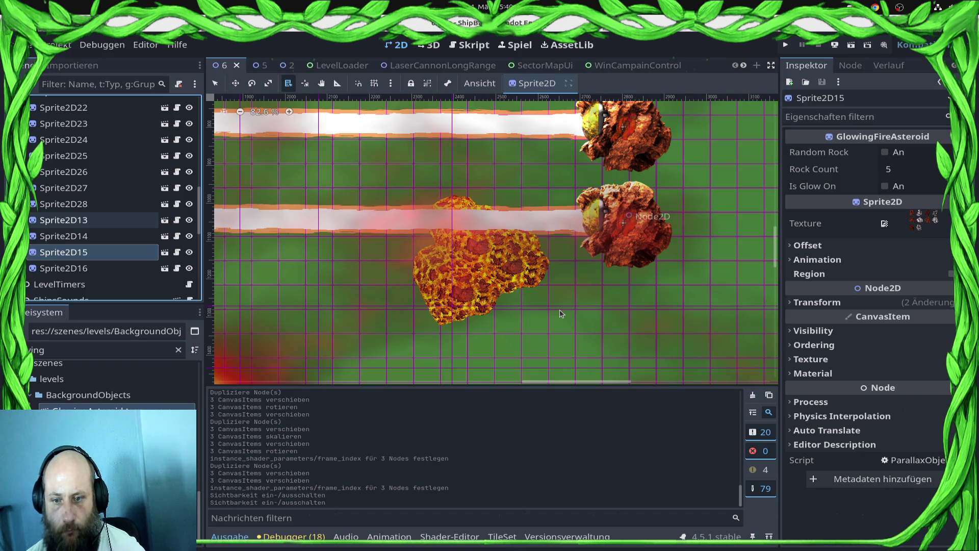
# Drag one fire rock lower in the cluster and check Sprite2D27, Sprite2D25 and Sprite2D24.
pyautogui.moveTo(462, 219); pyautogui.dragTo(485, 324)
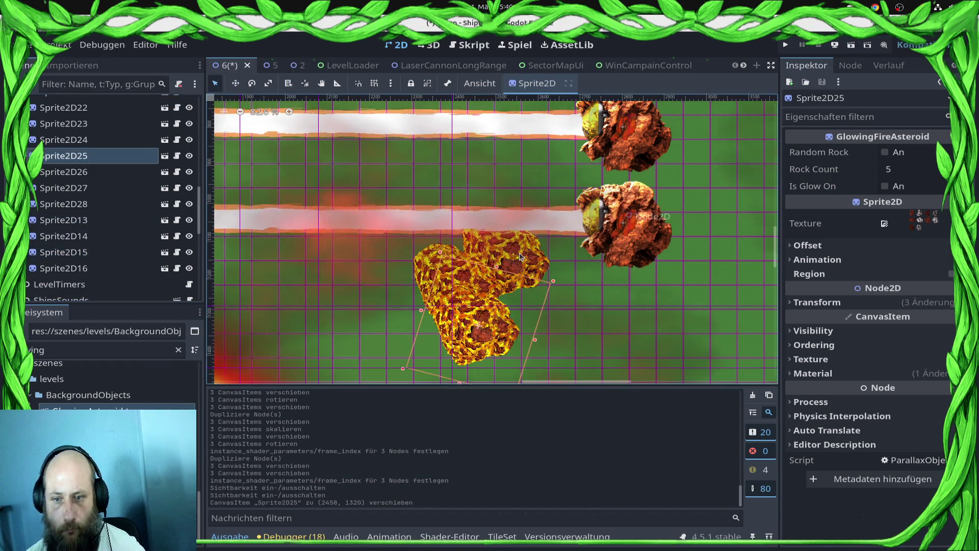
pyautogui.click(530, 273)
pyautogui.scroll(10, 92, 204)
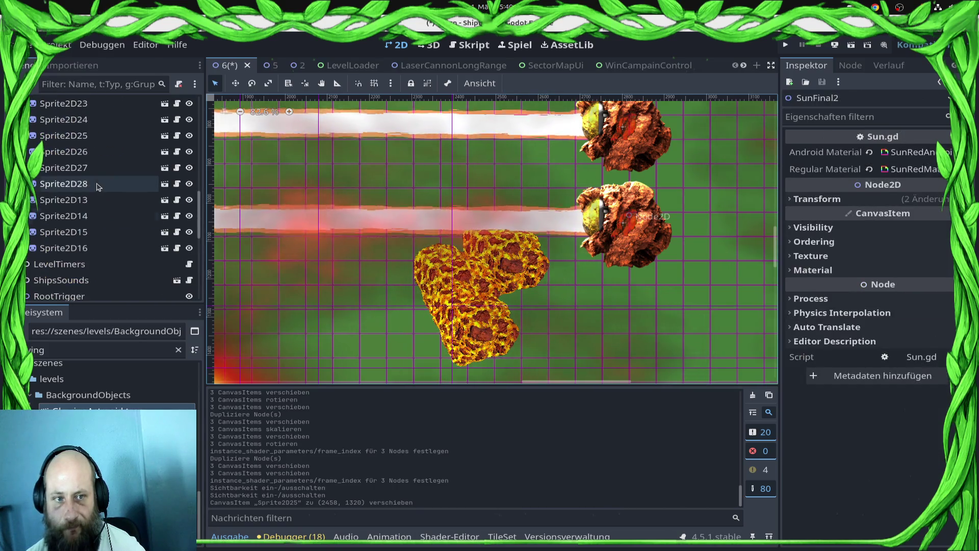
pyautogui.click(78, 166)
pyautogui.click(79, 136)
pyautogui.click(84, 120)
# Lower Sprite2D23 slightly, then duplicate it and place the copy left of the cluster.
pyautogui.scroll(3, 97, 129)
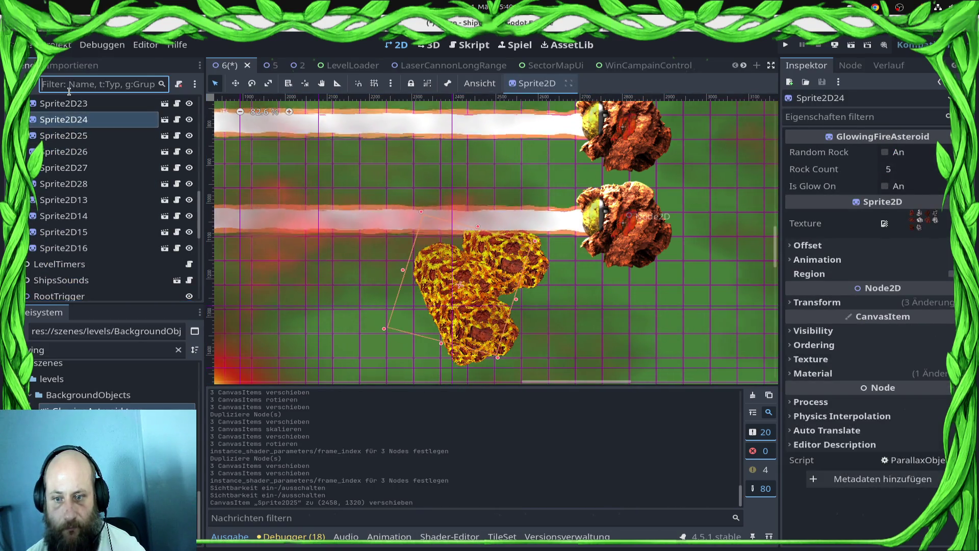
pyautogui.click(76, 179)
pyautogui.moveTo(529, 289); pyautogui.dragTo(530, 311)
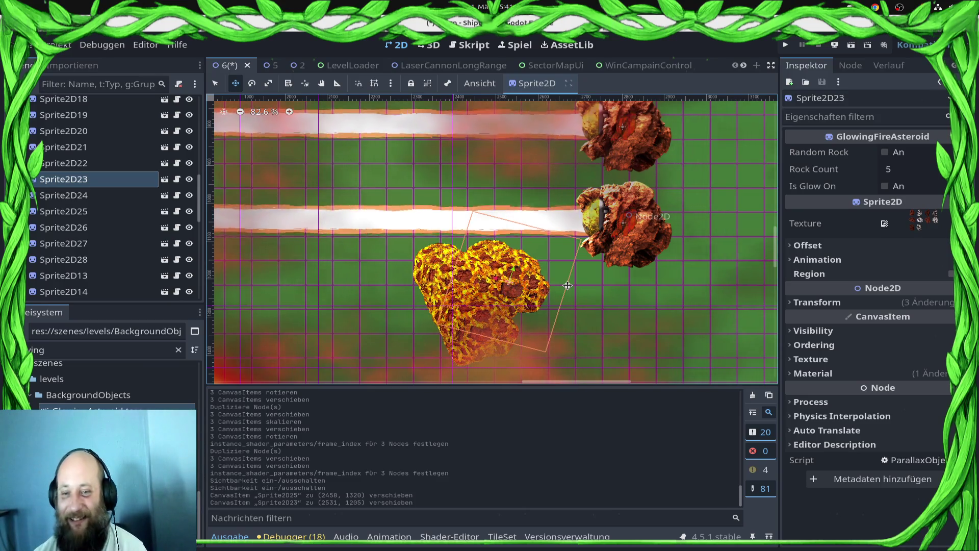
pyautogui.hotkey('ctrl', 'd')
pyautogui.moveTo(520, 302); pyautogui.dragTo(411, 303)
# Rotate the Sprite2D23 copy slightly, change its Frame Index from 4 to 6, and nudge it into place.
pyautogui.press('e')
pyautogui.moveTo(393, 266)
pyautogui.mouseDown()
pyautogui.moveTo(360, 275)
pyautogui.moveTo(367, 272)
pyautogui.mouseUp()
pyautogui.press('w')
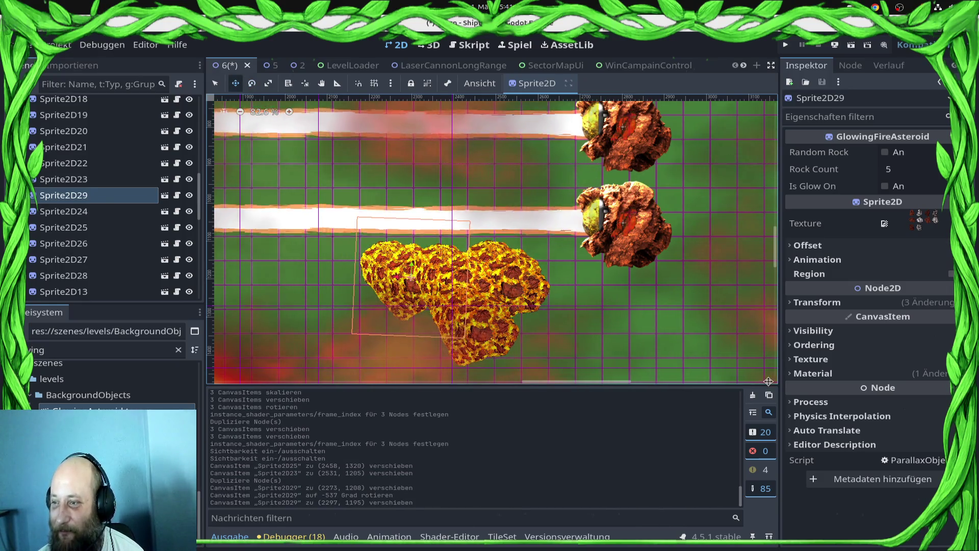
pyautogui.click(862, 374)
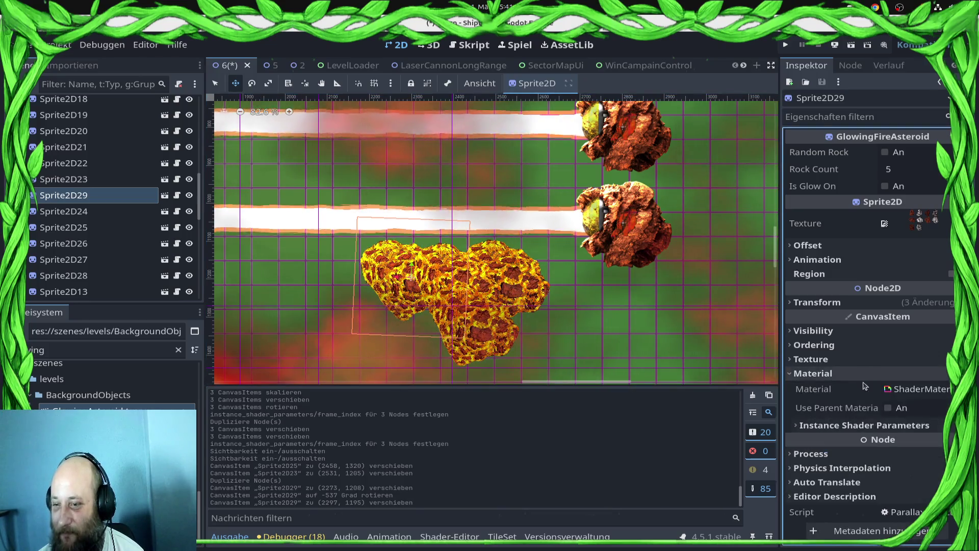
pyautogui.click(873, 425)
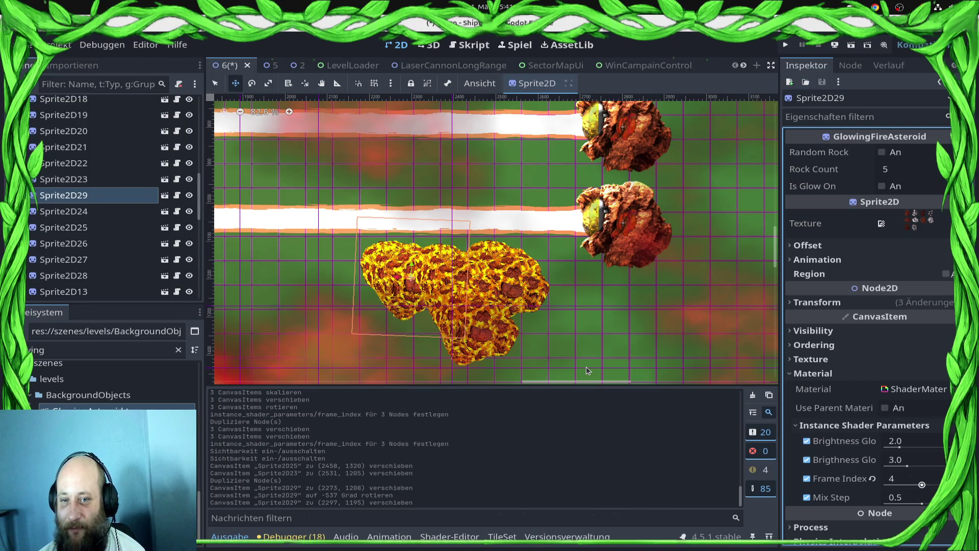
pyautogui.click(418, 287)
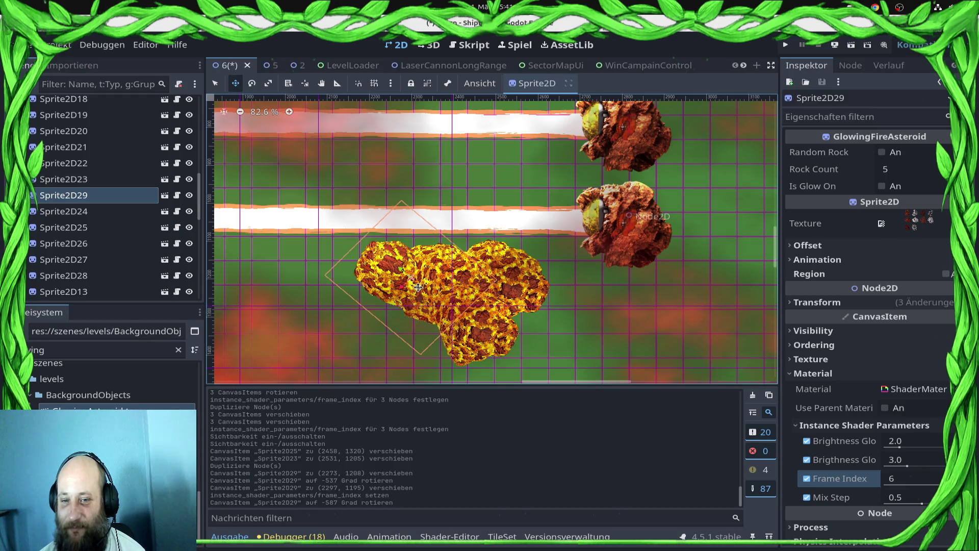
pyautogui.moveTo(418, 287); pyautogui.dragTo(428, 282)
pyautogui.scroll(-5, 570, 359)
pyautogui.scroll(-5, 515, 336)
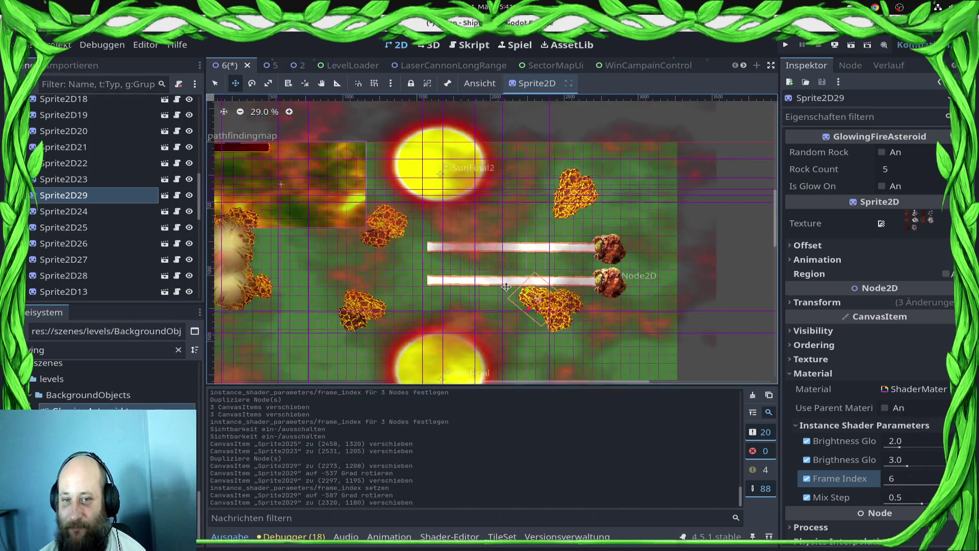
pyautogui.scroll(2, 507, 287)
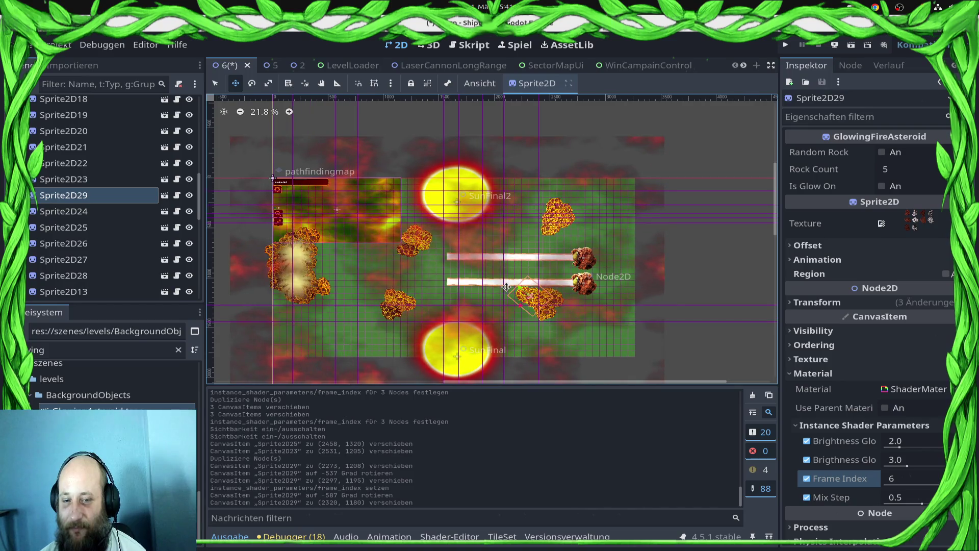